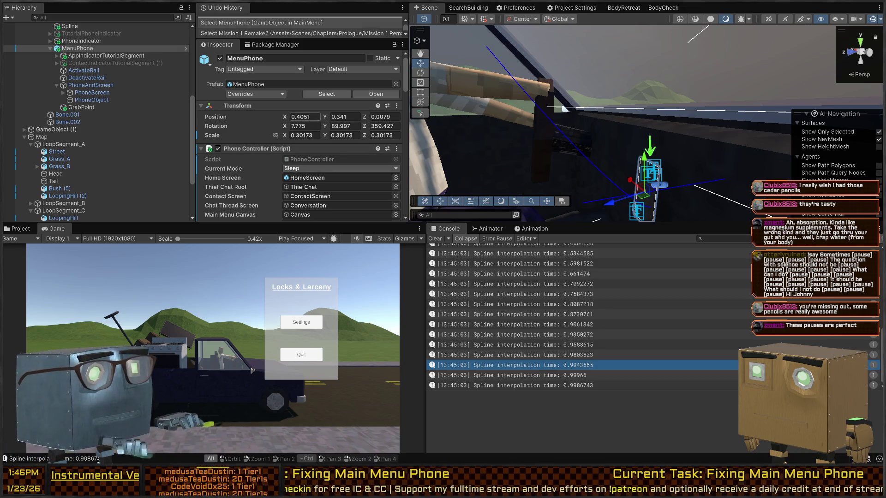
In InterpolationUtility.cs, replace the division in line 31's EvaluatePosition time argument with a comma, then return to Unity.
key("alt+Tab")
key("ctrl+Tab")
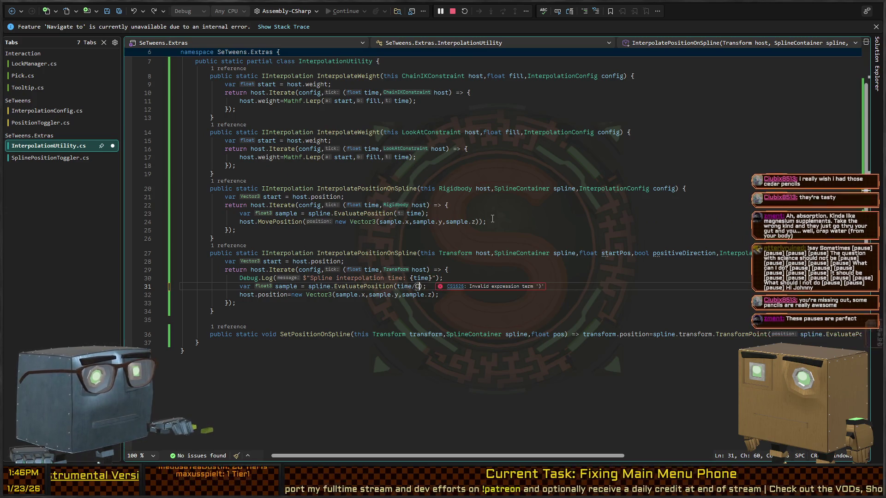
key("BackSpace")
type(",")
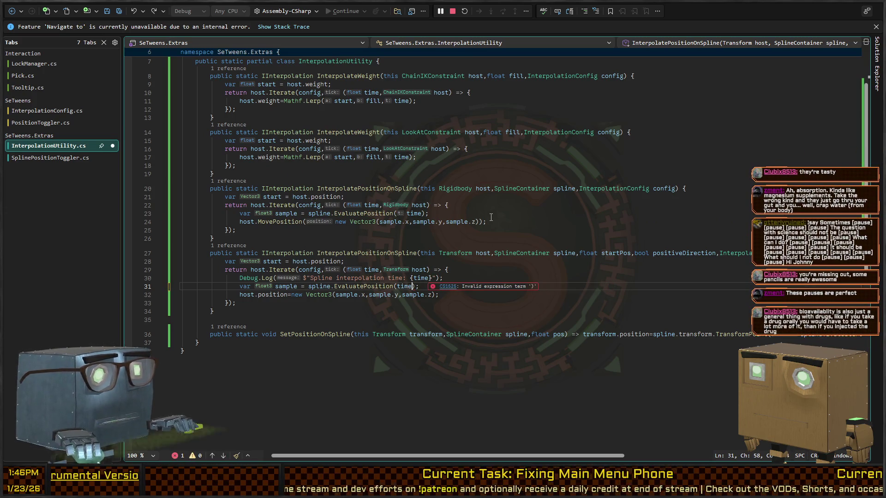
key("ctrl+Tab")
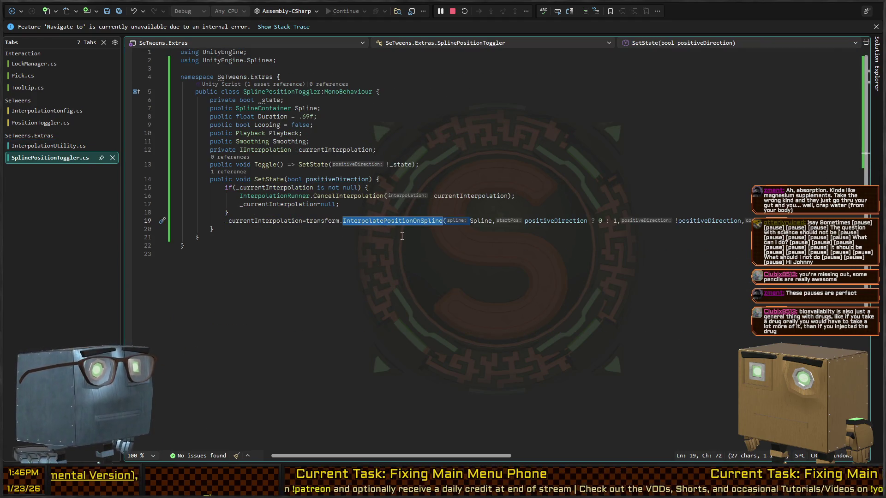
left_click(482, 221)
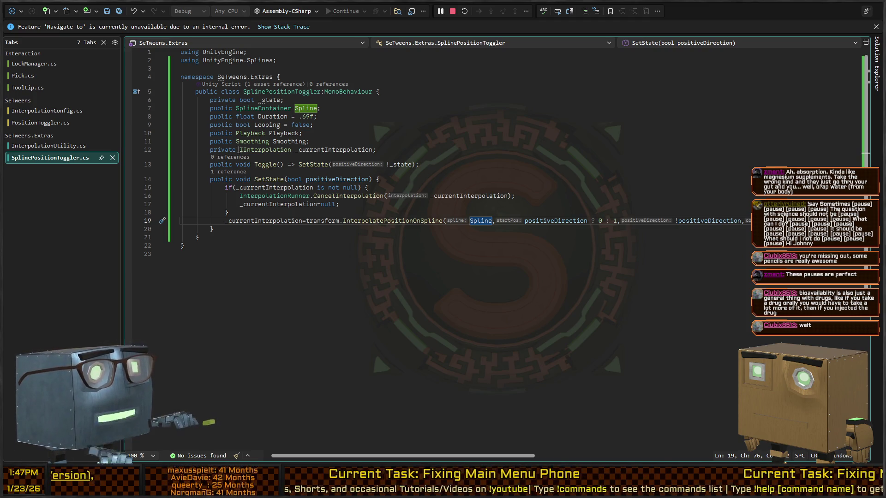
key("alt+Tab")
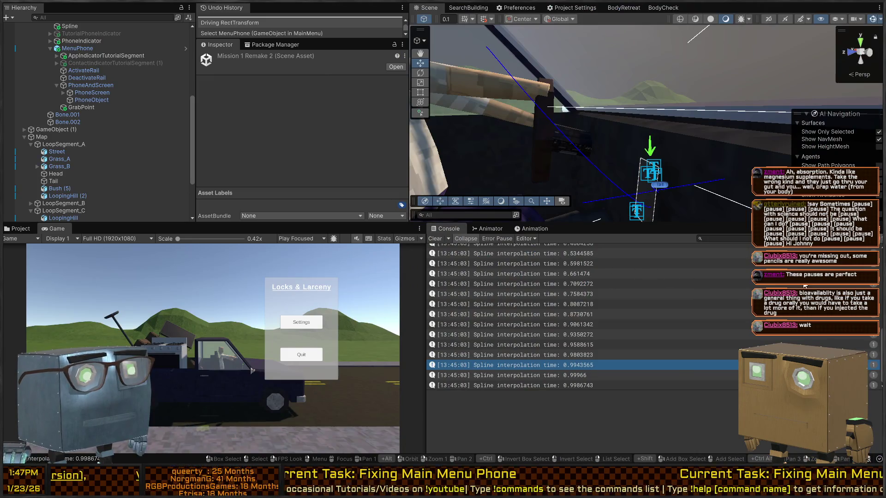
Clear the Console and delete the ActivateRail spline object.
left_click(434, 239)
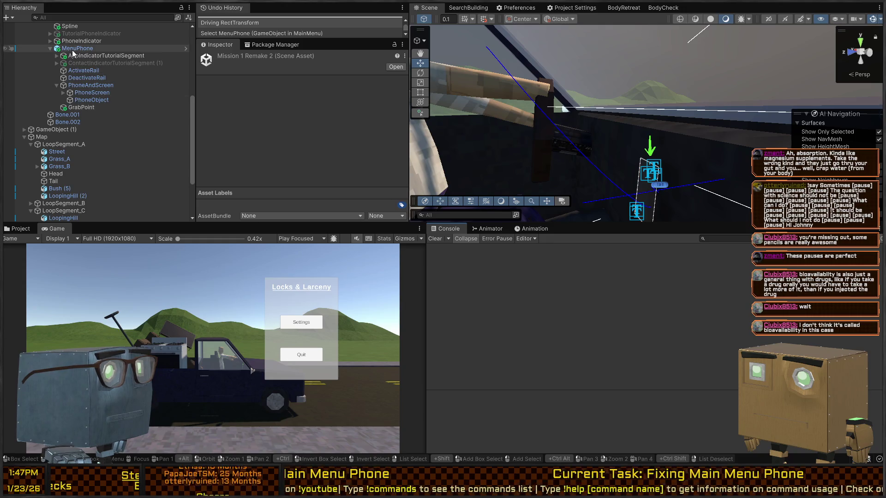
left_click(83, 85)
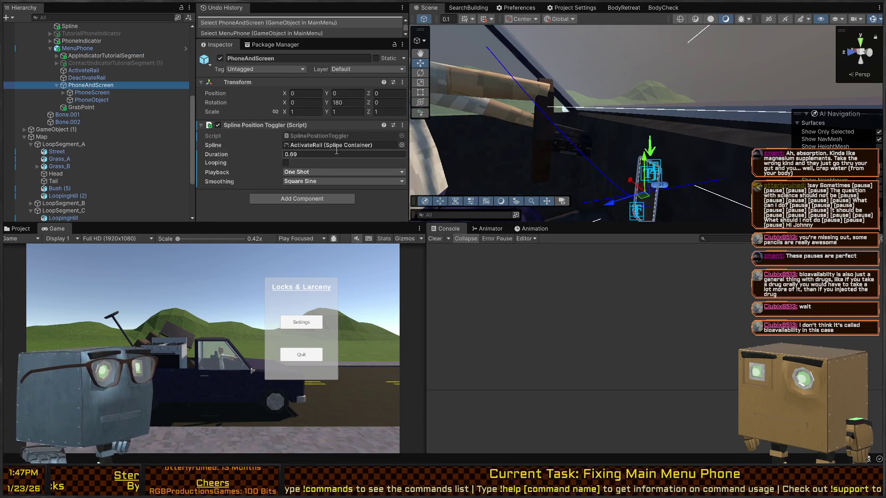
left_click(82, 71)
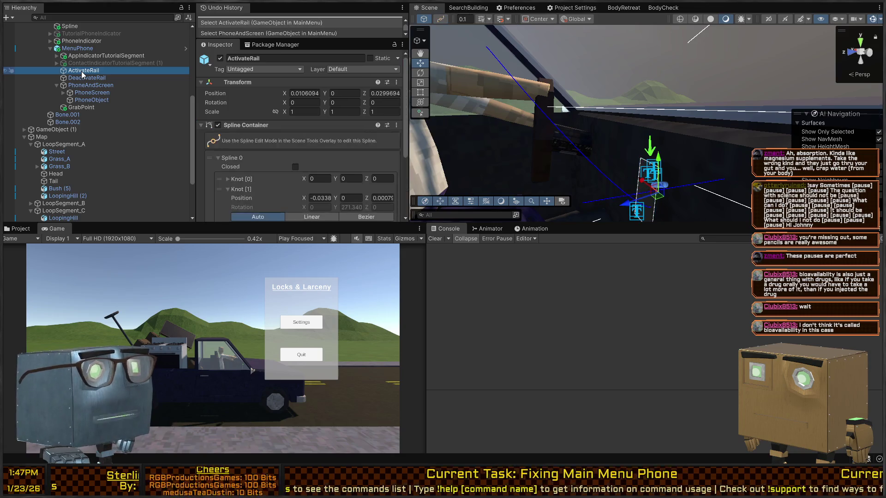
left_click_drag(657, 196, 655, 182)
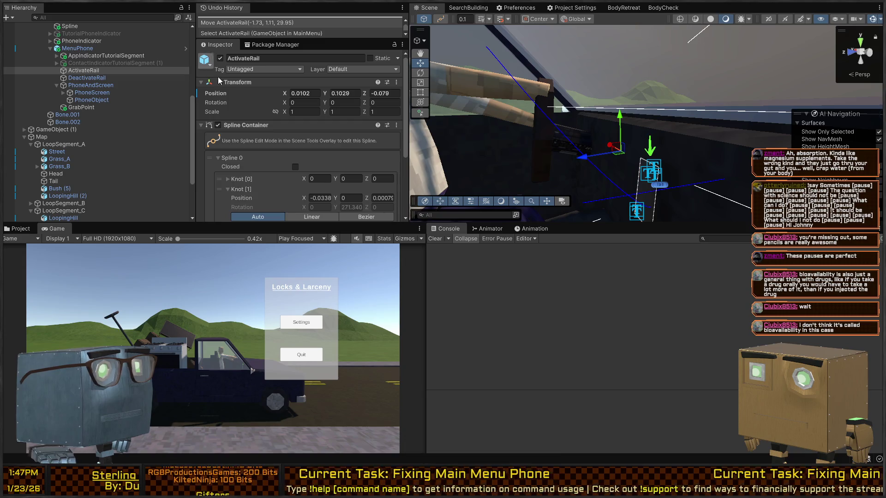
scroll(256, 118, "down", 3)
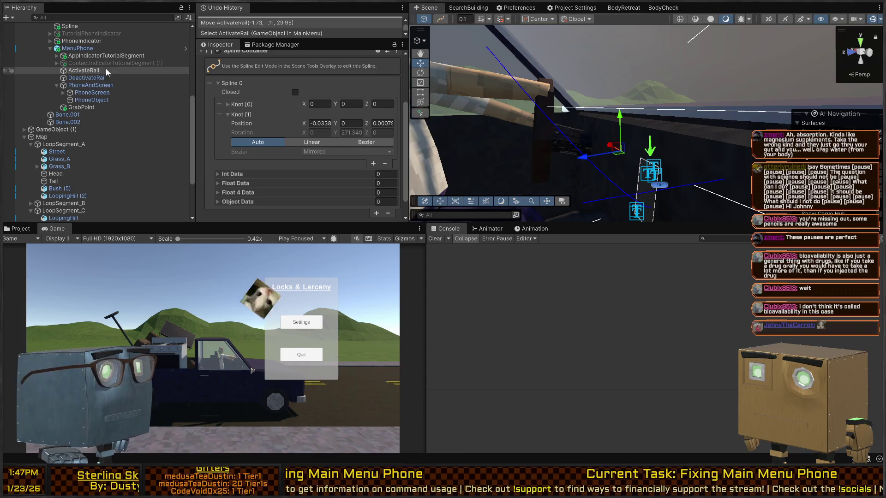
key("Delete")
Assign the truck's Spline to PhoneAndScreen's SplinePositionToggler Spline field and enter Play mode.
left_click(84, 71)
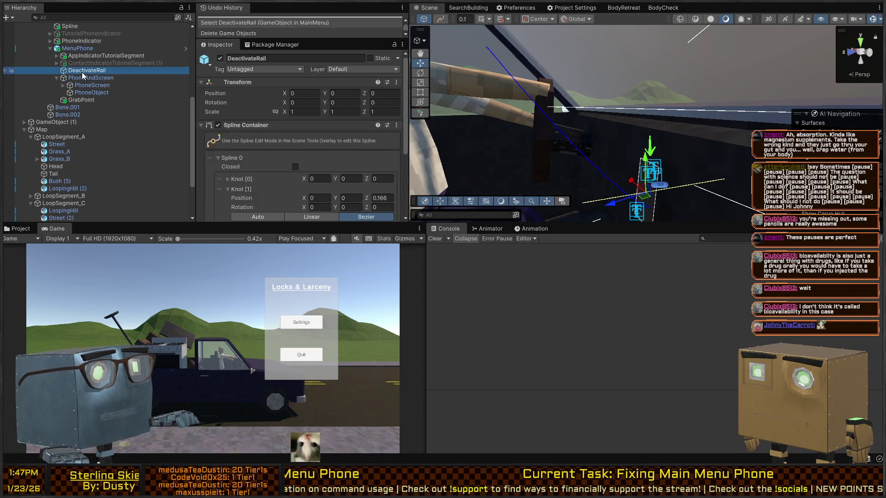
left_click(568, 143)
left_click(567, 140)
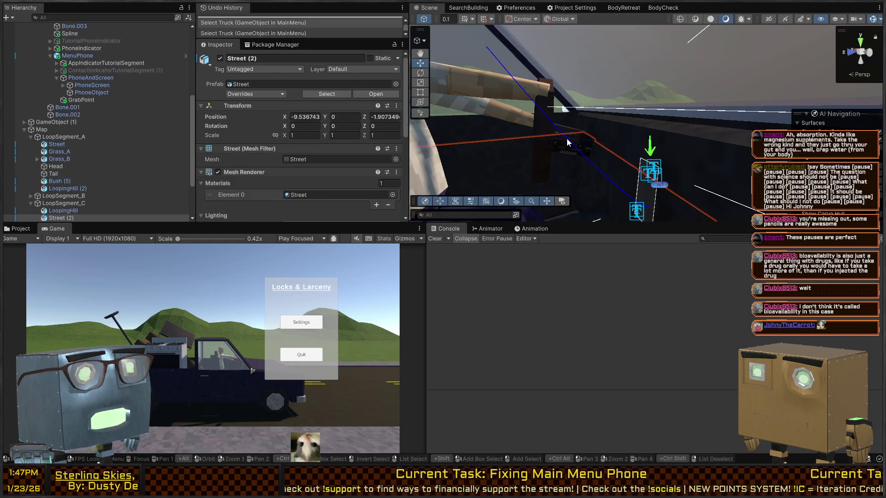
left_click(567, 140)
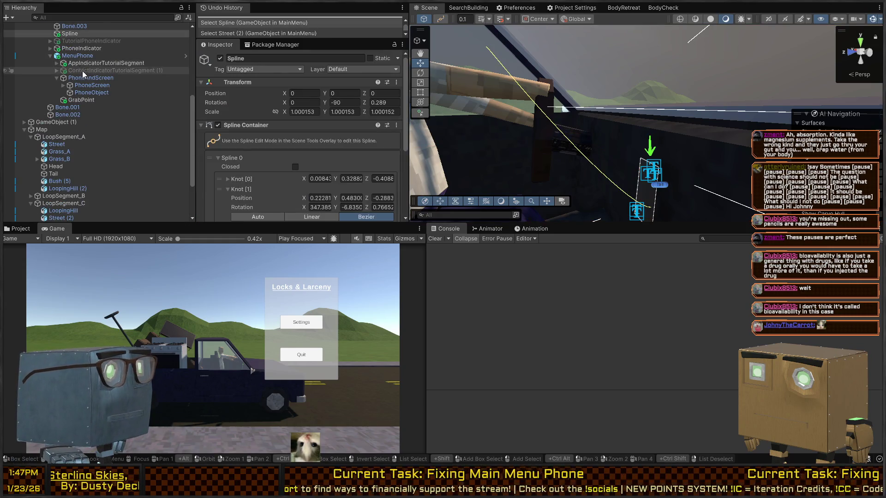
scroll(82, 71, "up", 4)
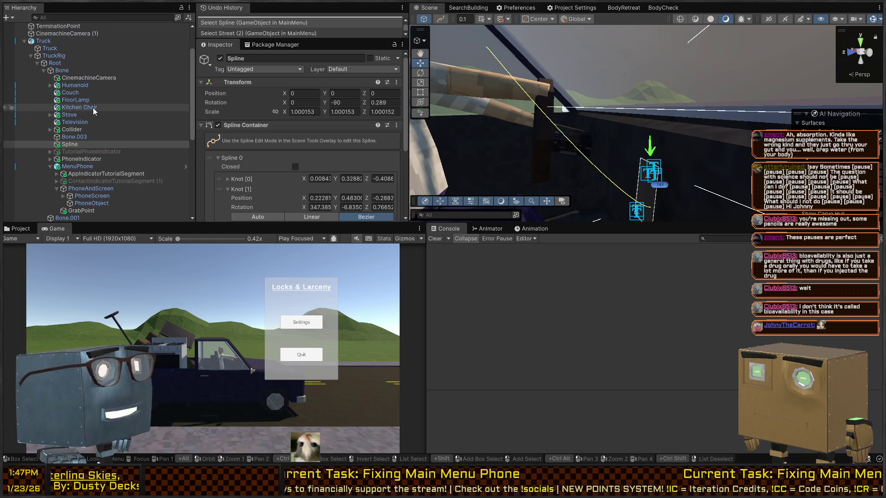
scroll(100, 115, "down", 2)
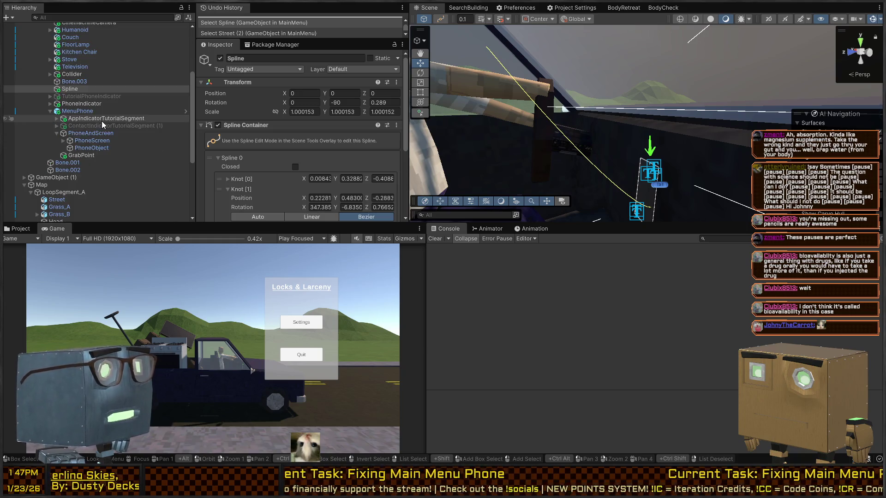
left_click(82, 134)
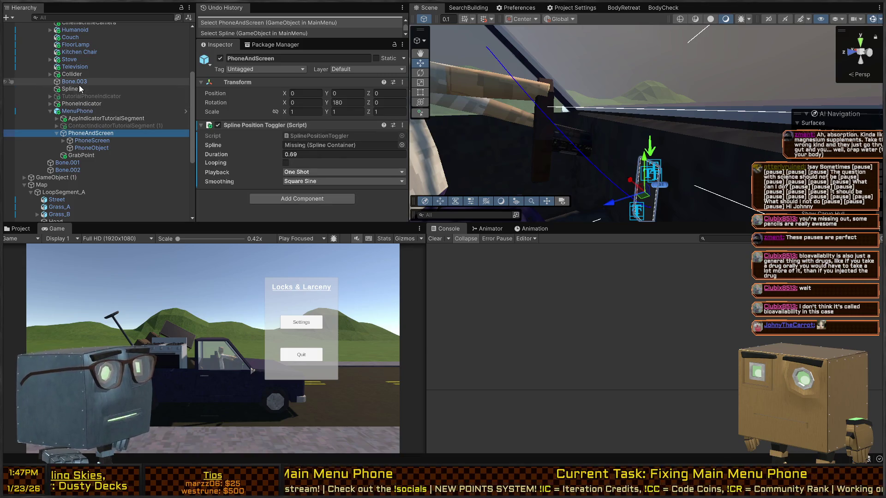
mouse_move(69, 89)
left_mouse_down()
mouse_move(339, 157)
mouse_move(342, 144)
left_mouse_up()
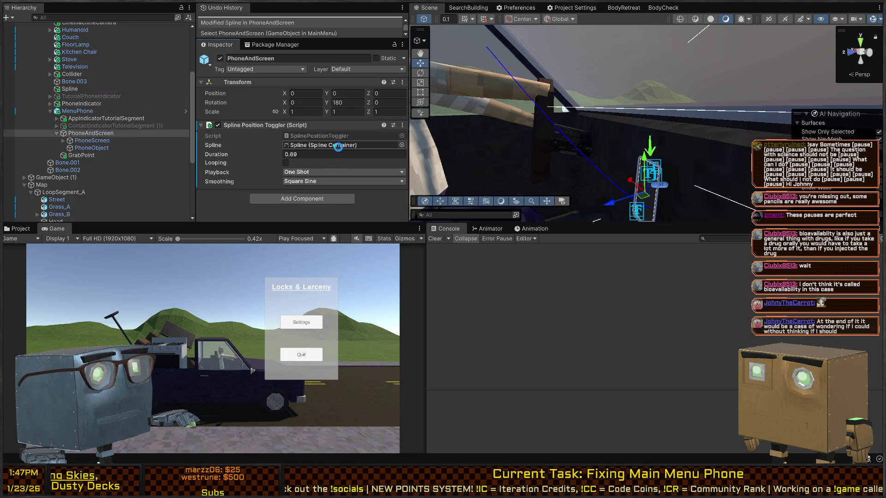
key("ctrl+p")
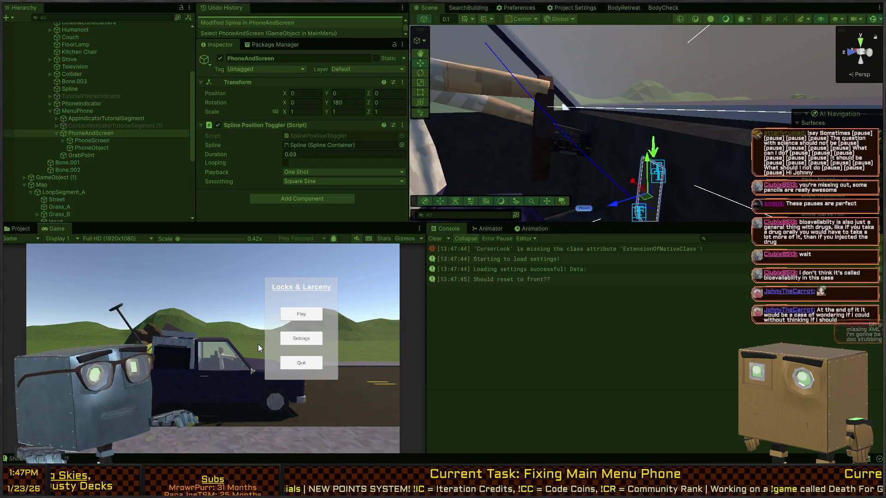
Run the game, choose Play from the main menu, open Thief Chat and skip with Space.
key("shift+space")
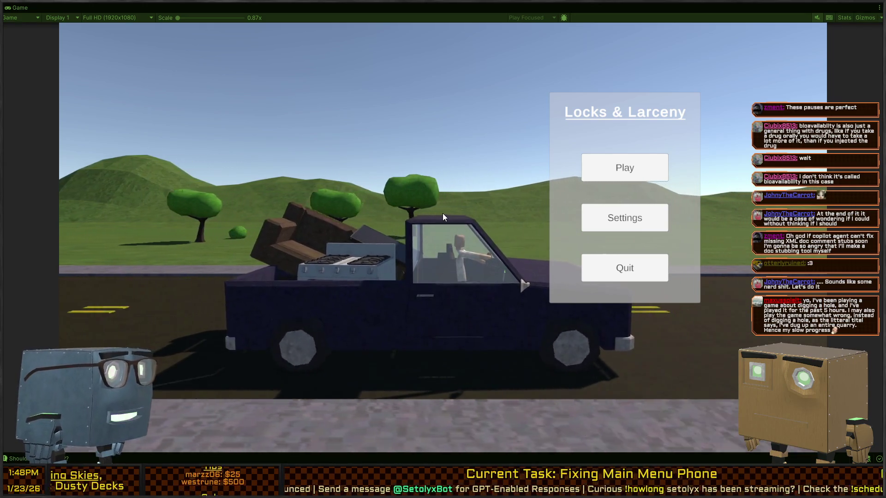
left_click(622, 161)
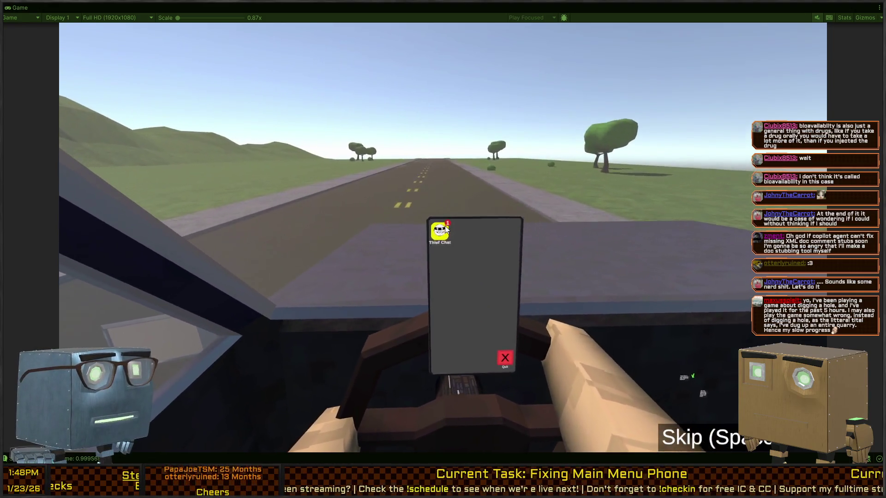
left_click(447, 228)
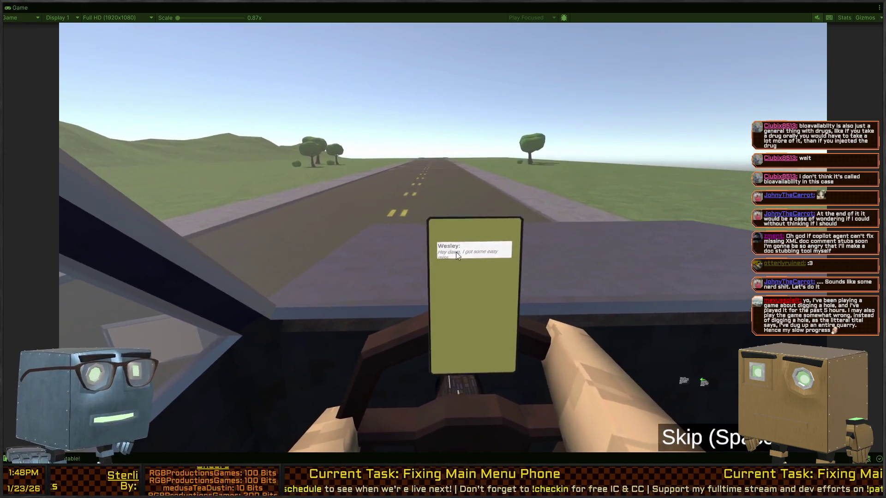
key("space")
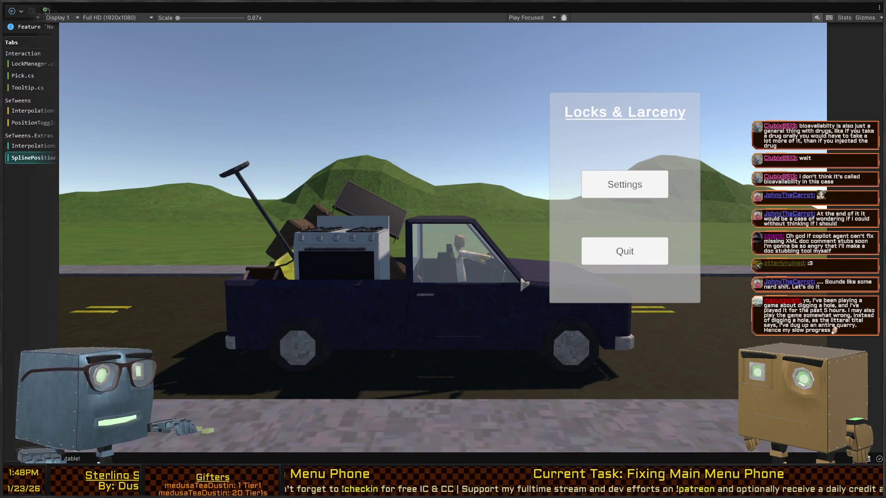
Glance at the code editor, return to the game, and exit Play mode.
key("alt+Tab")
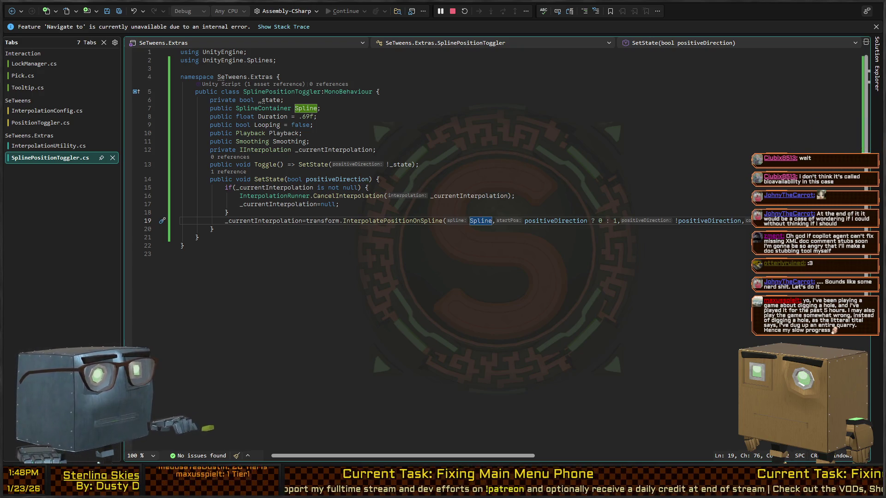
key("alt+Tab")
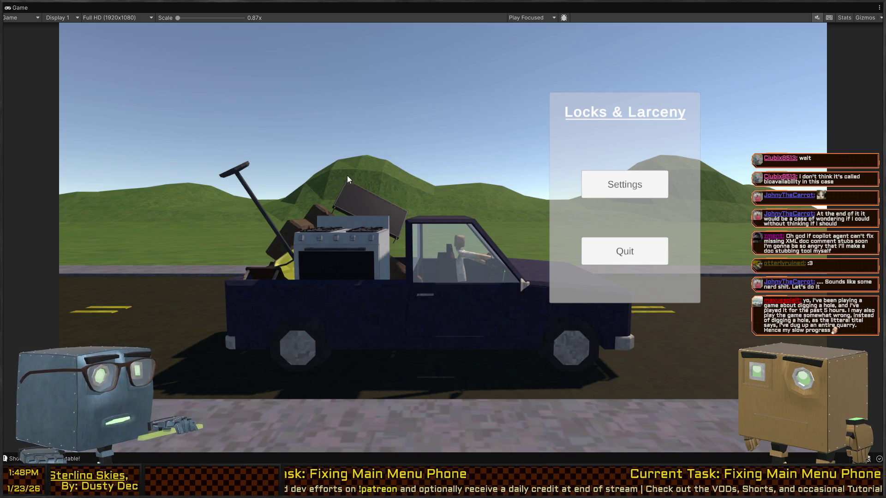
key("shift+space")
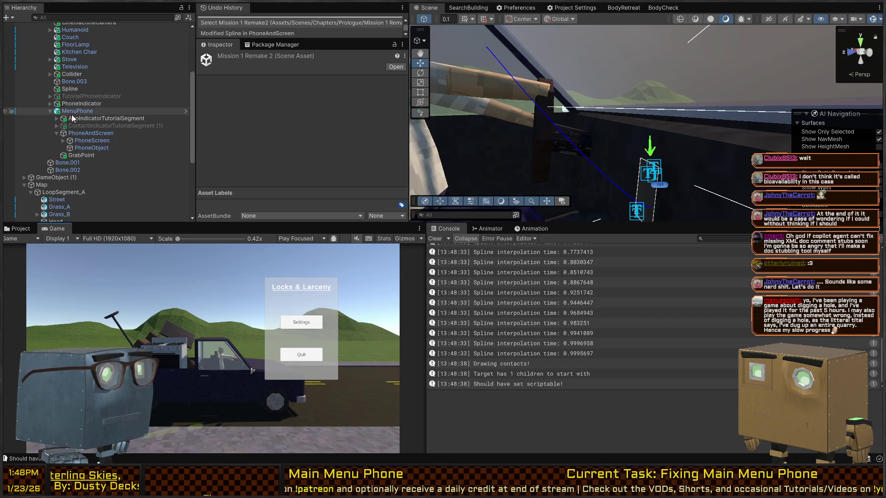
Reparent MenuPhone under the truck's CinemachineCamera, undoing a mistaken drop, and launch the game.
left_click(76, 133)
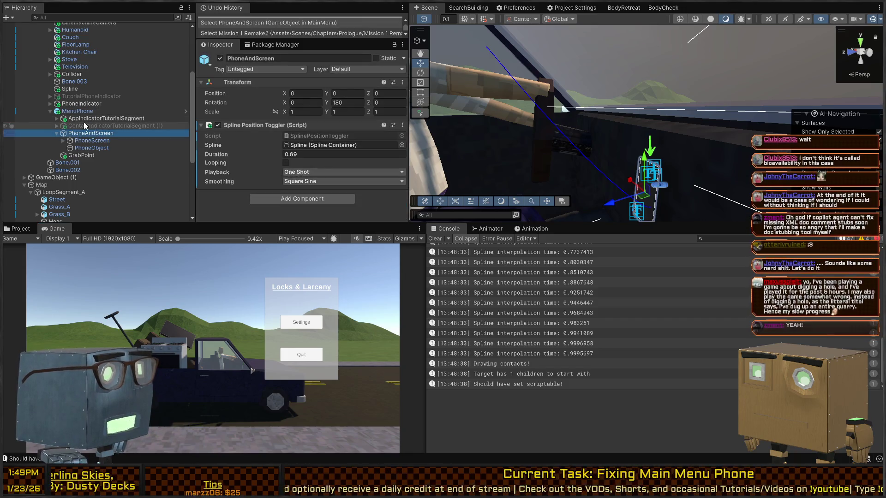
scroll(70, 113, "up", 2)
left_click(66, 140)
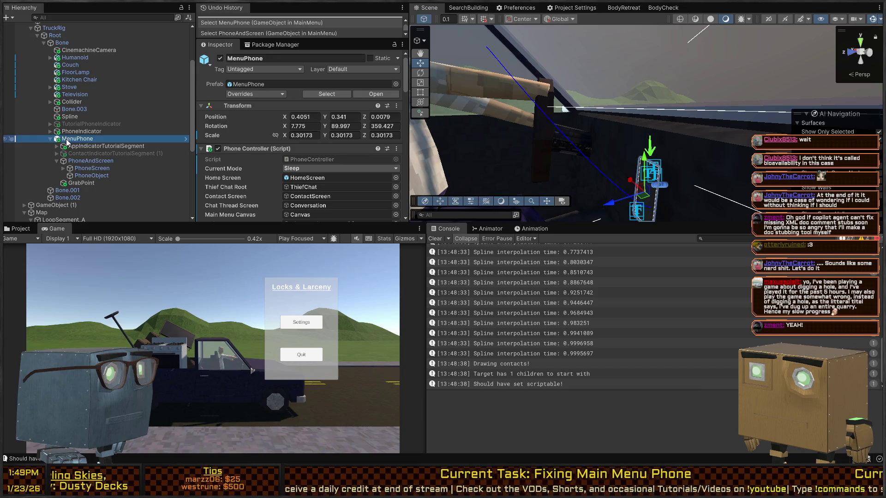
mouse_move(26, 34)
left_mouse_down()
mouse_move(26, 65)
mouse_move(30, 57)
left_mouse_up()
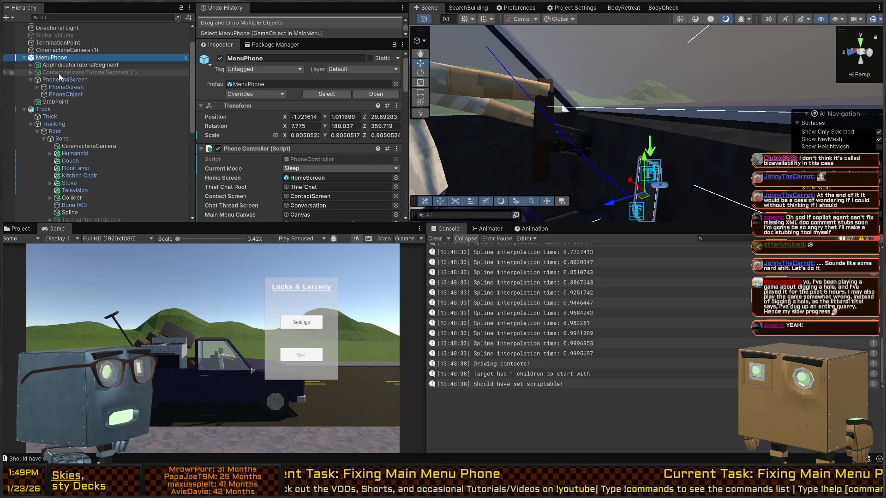
key("ctrl+z")
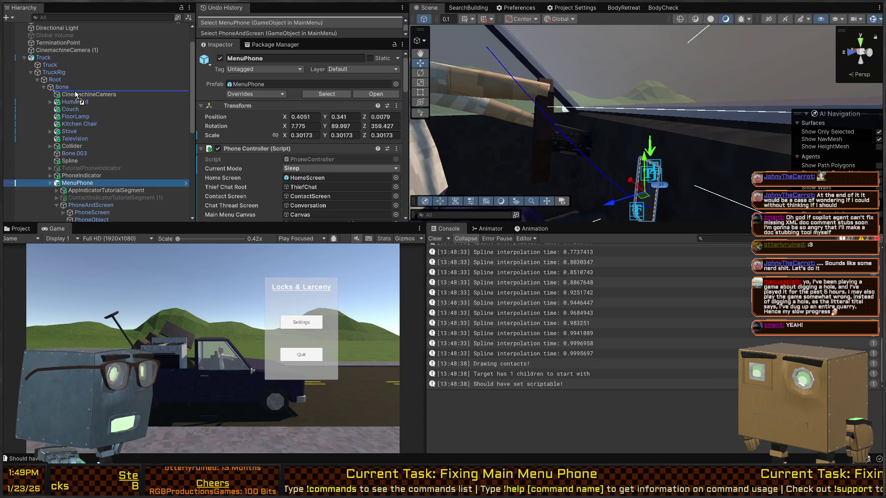
left_click_drag(76, 98, 76, 98)
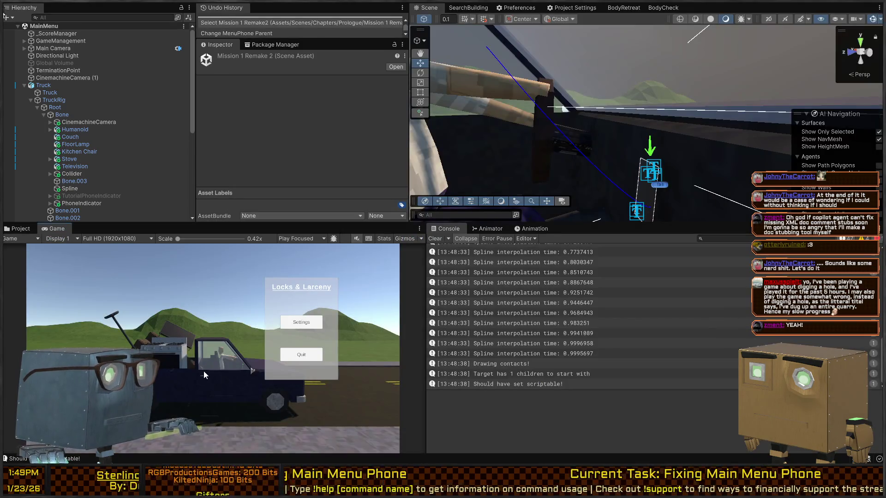
key("shift+space")
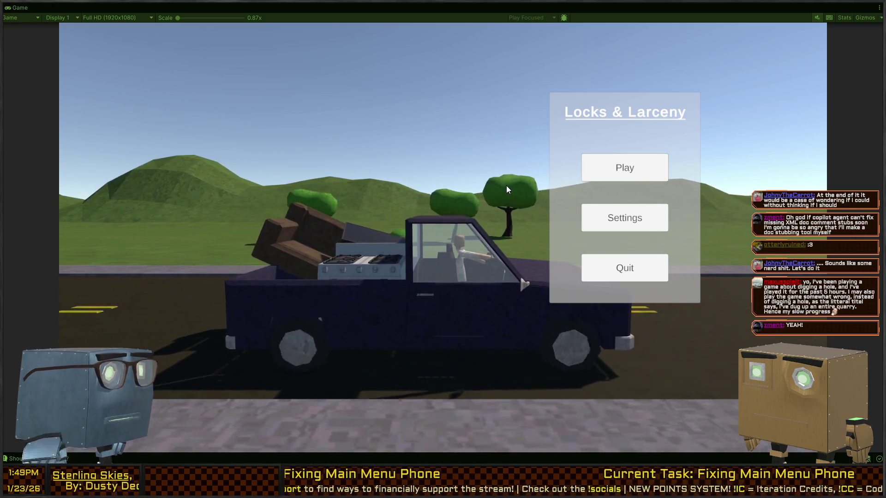
Start a new game from the main menu, skip the intro phone scene, and leave the maximized Game view.
left_click(632, 168)
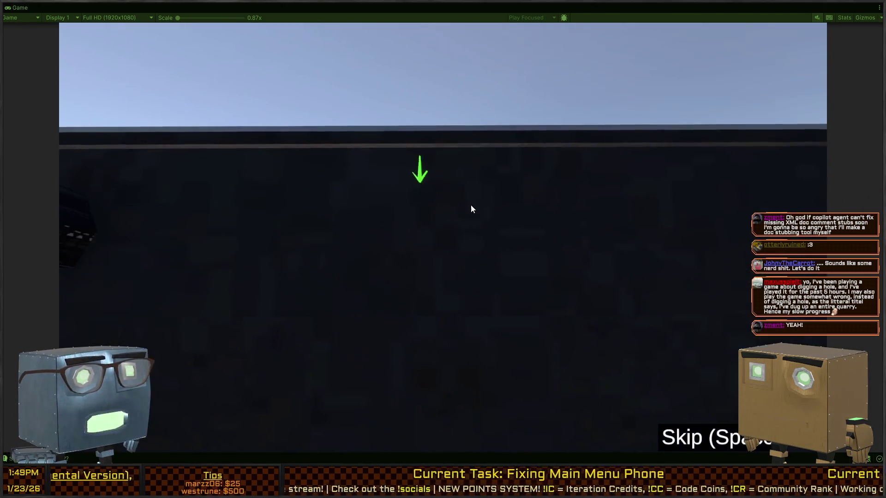
left_click(417, 208)
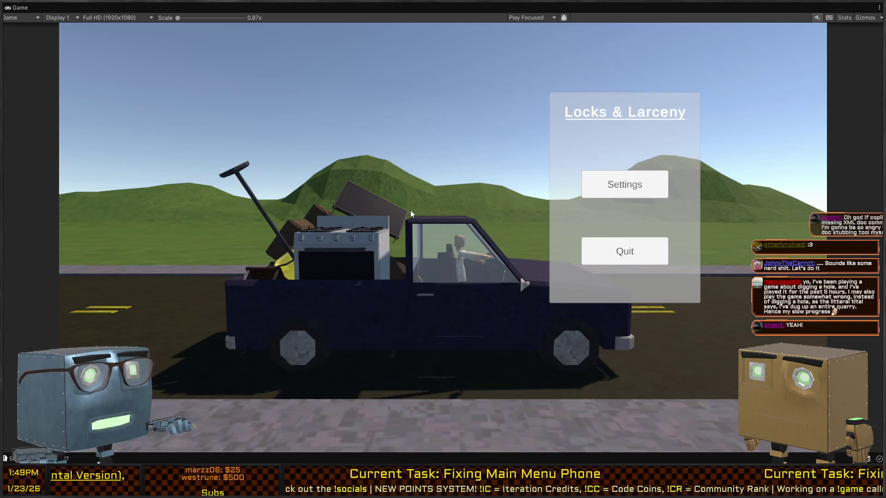
key("shift+space")
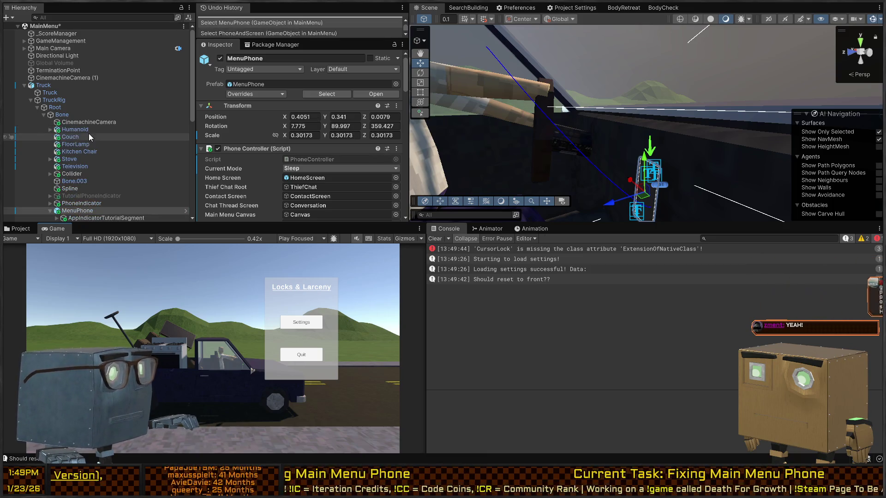
Undo MenuPhone's parent change and open PhoneAndScreen's SplinePositionToggler script at the InterpolatePositionOnSpline call.
key("ctrl+z")
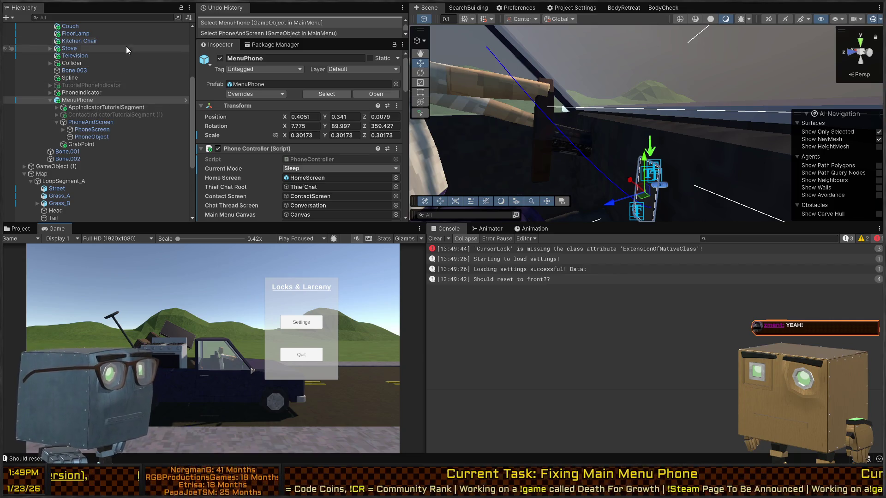
left_click(80, 122)
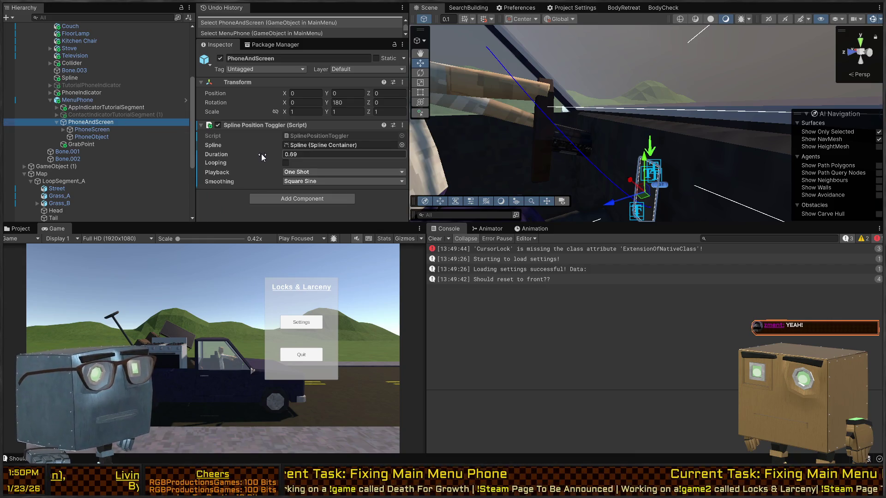
double_click(297, 138)
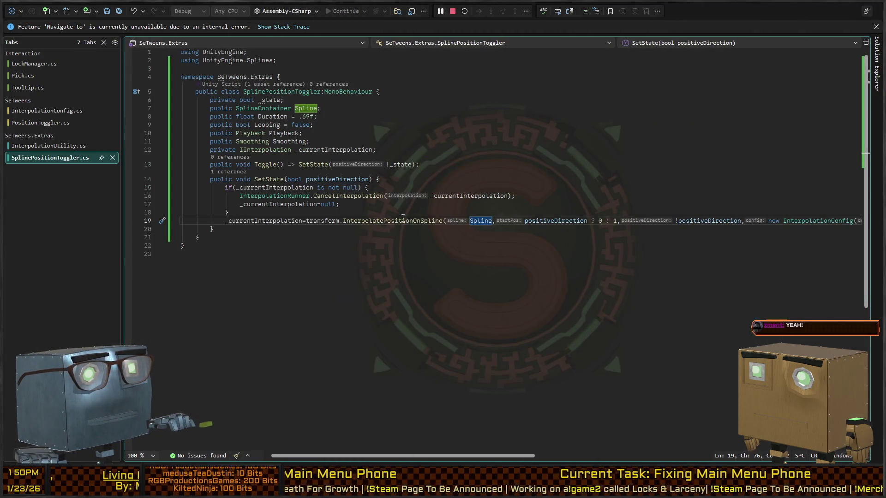
left_click(402, 221)
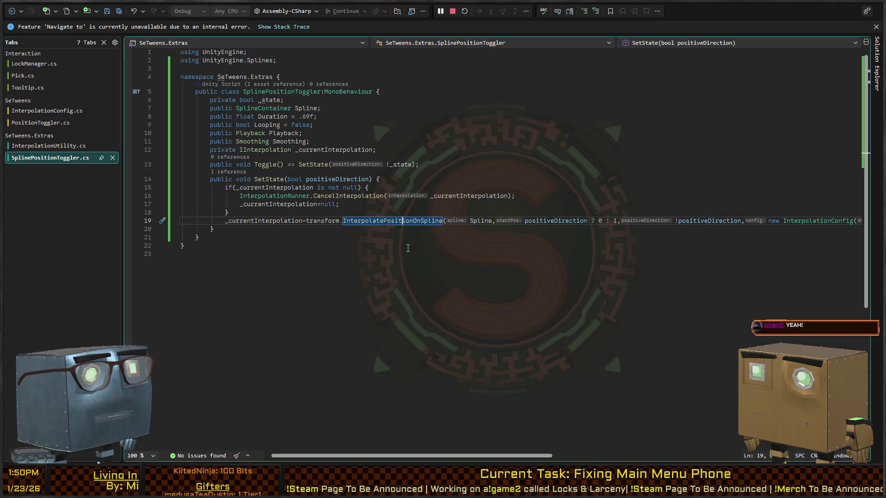
Declare 'public Transform Parent;' on a new line after the _currentInterpolation field.
left_click(393, 152)
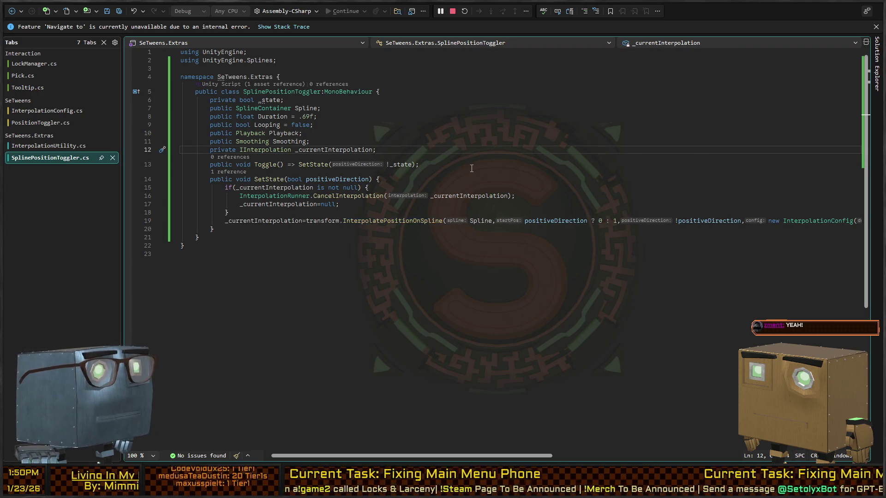
key("Return")
type("public transform")
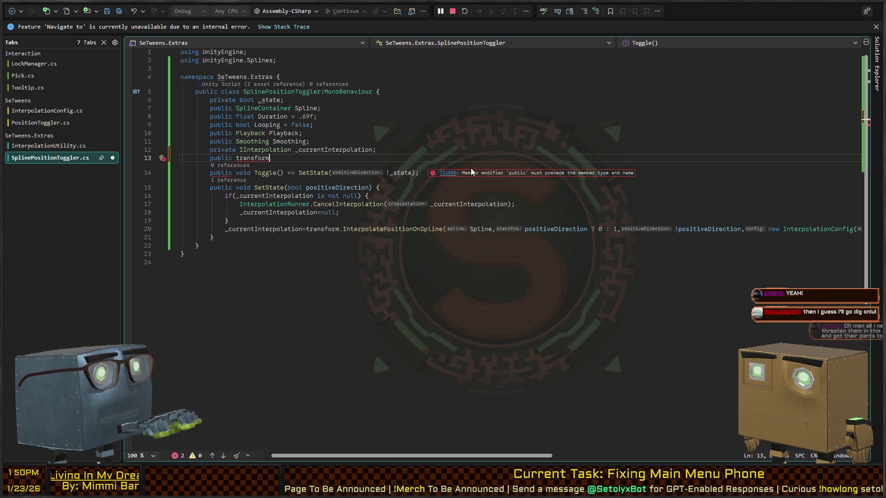
type(" Host")
key("BackSpace")
key("BackSpace")
key("BackSpace")
type("Parent;")
key("Left")
type(",")
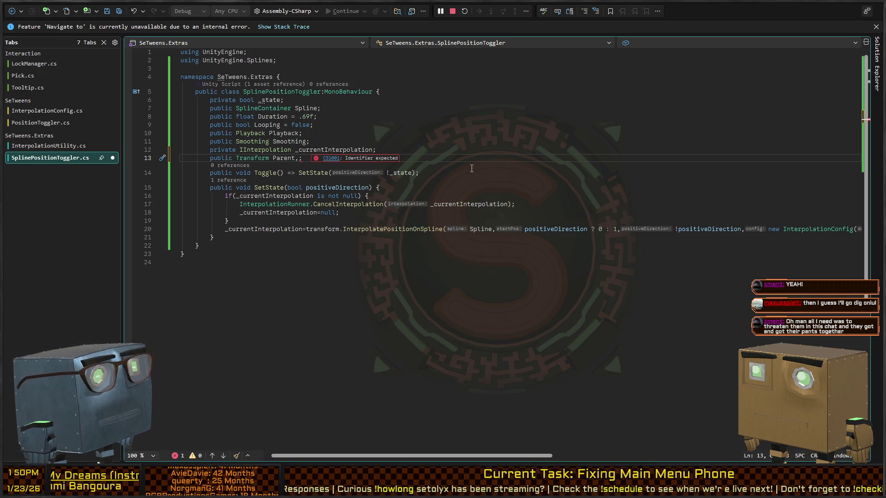
key("BackSpace")
key("Down")
key("Down")
key("Down")
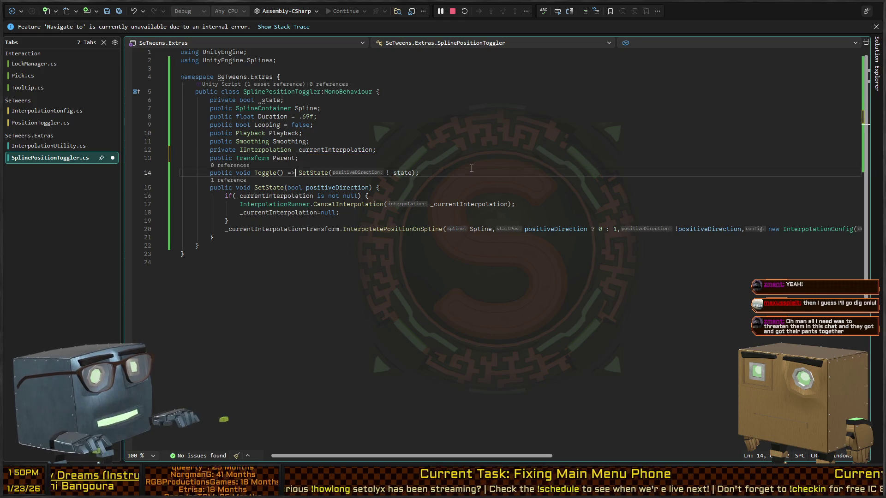
key("ctrl+Right")
key("ctrl+Right")
key("ctrl+Right")
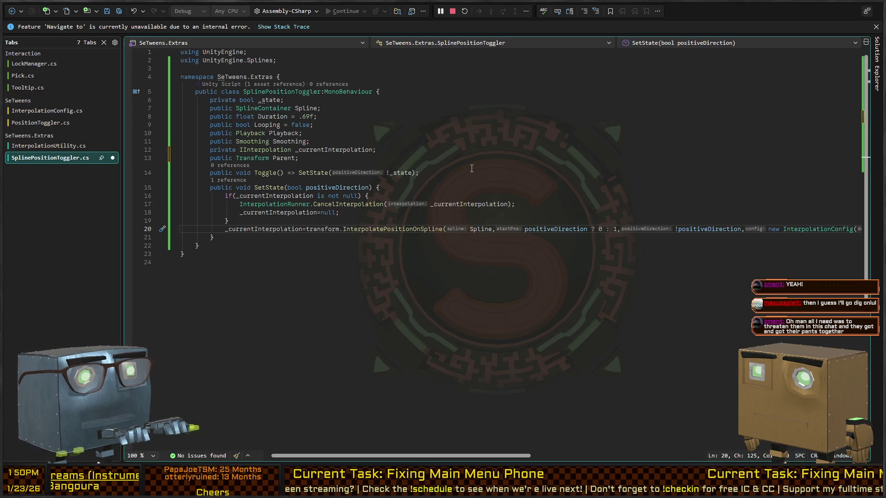
Move the InterpolationConfig chain into a 'var config' local and pass config to InterpolatePositionOnSpline.
key("shift+End")
key("ctrl+x")
key("ctrl+Return")
type("var config =")
key("ctrl+v")
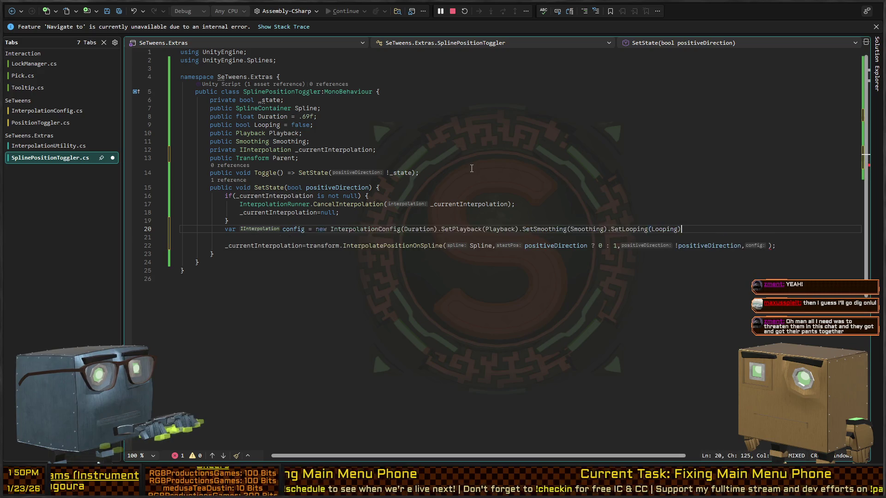
type(";")
key("Delete")
key("Down")
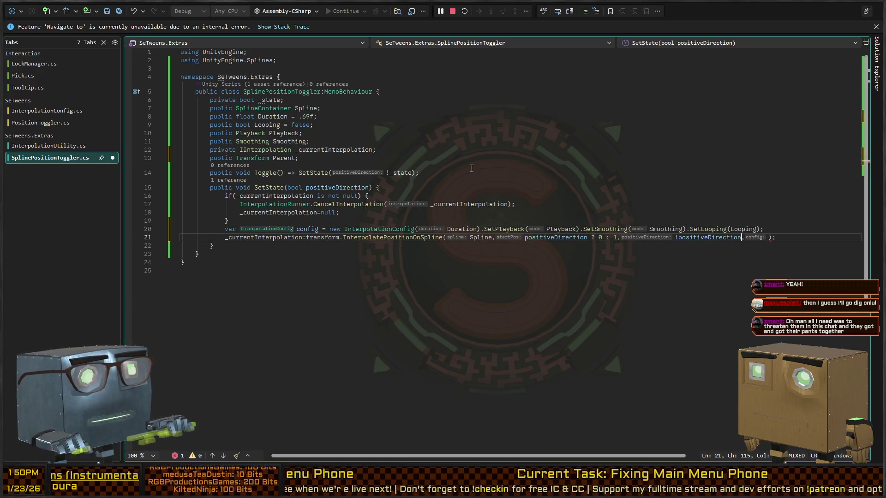
type(",config")
key("Home")
key("BackSpace")
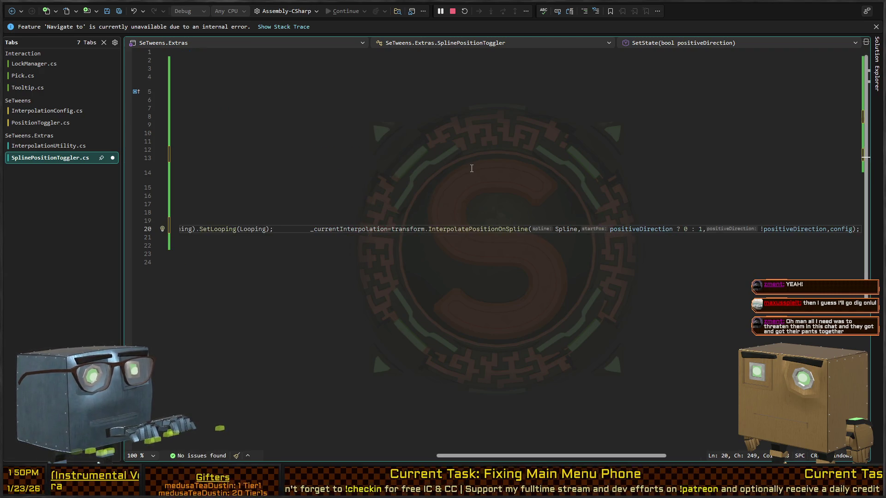
key("ctrl+z")
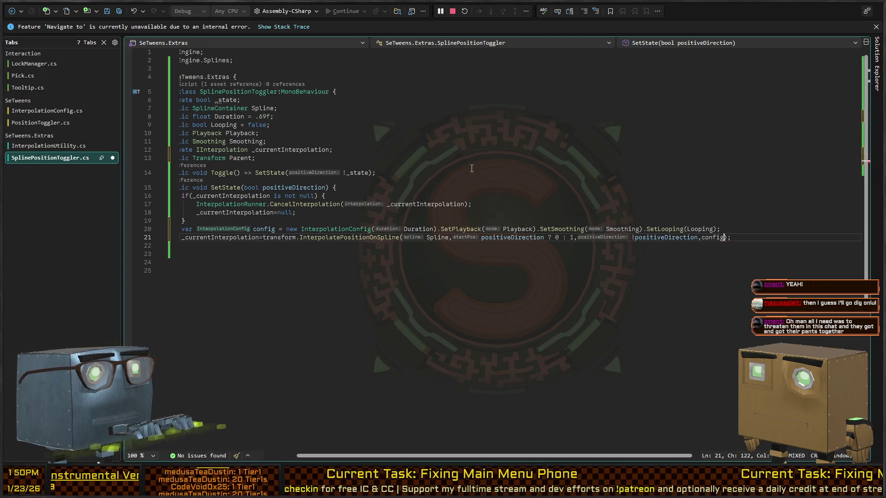
Add a config.SetTrigger(1, new() { }) call and make room for a new method after SetState.
key("Return")
type("config")
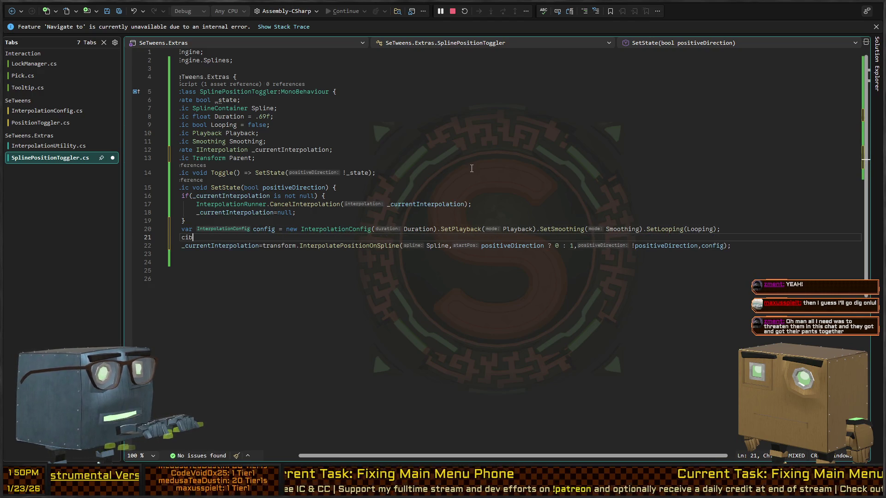
type(".SetTrigger(")
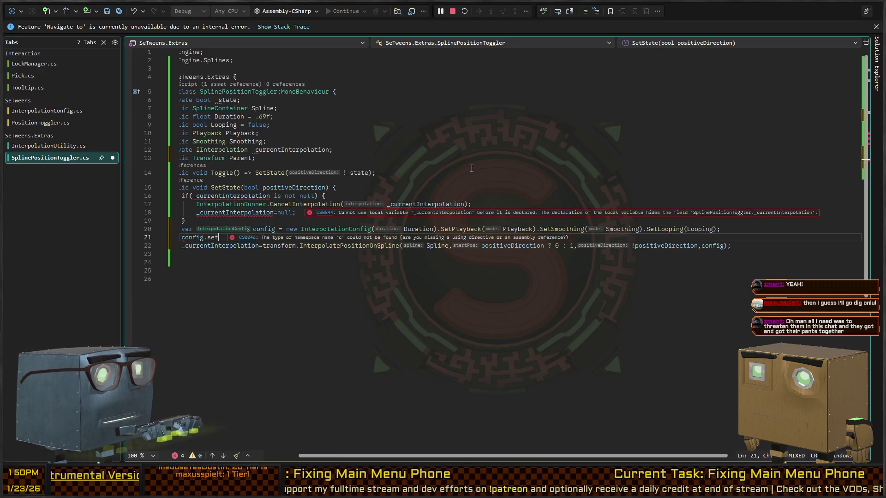
type("1,")
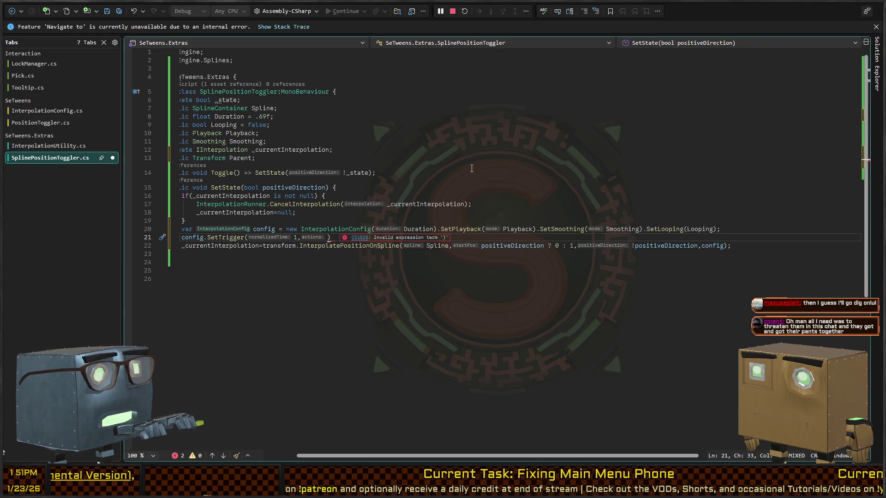
type("new() { ")
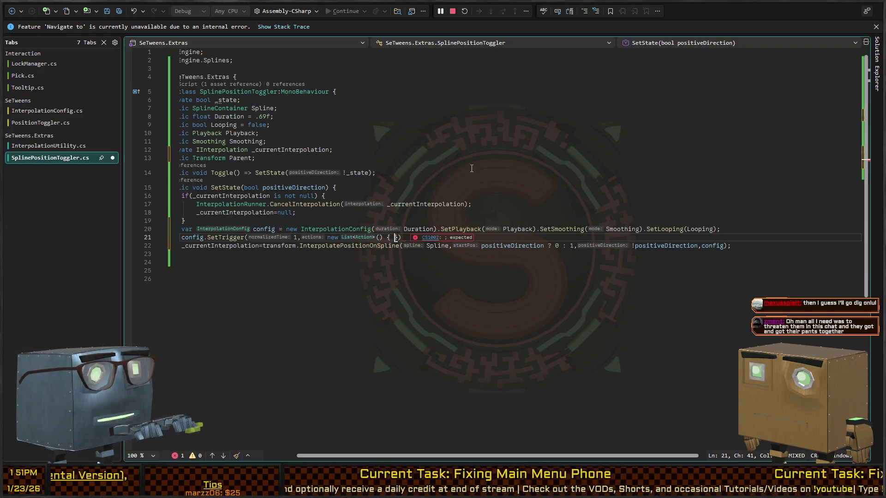
type("()=>")
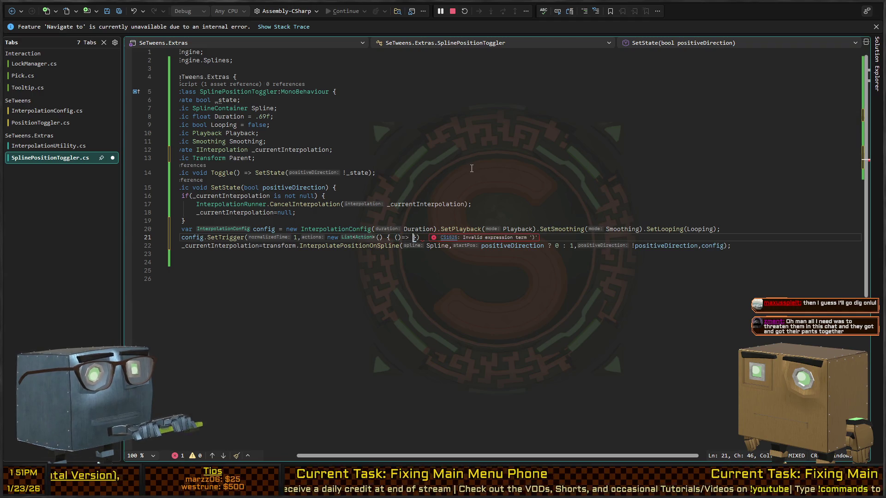
key("BackSpace")
key("BackSpace")
key("BackSpace")
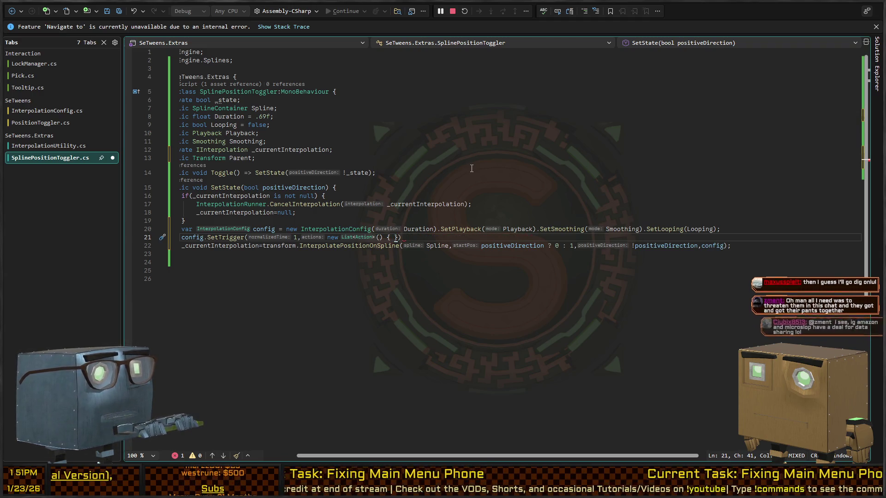
key("Down")
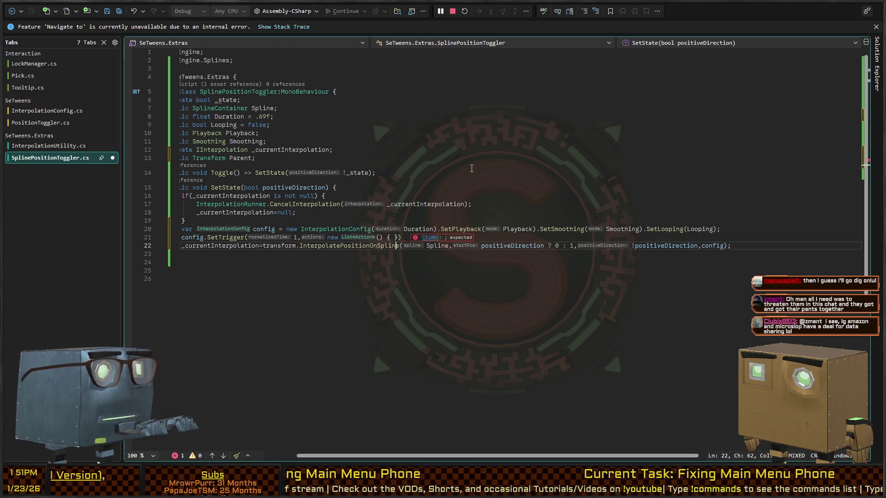
key("Home")
key("Down")
key("End")
key("Return")
key("Return")
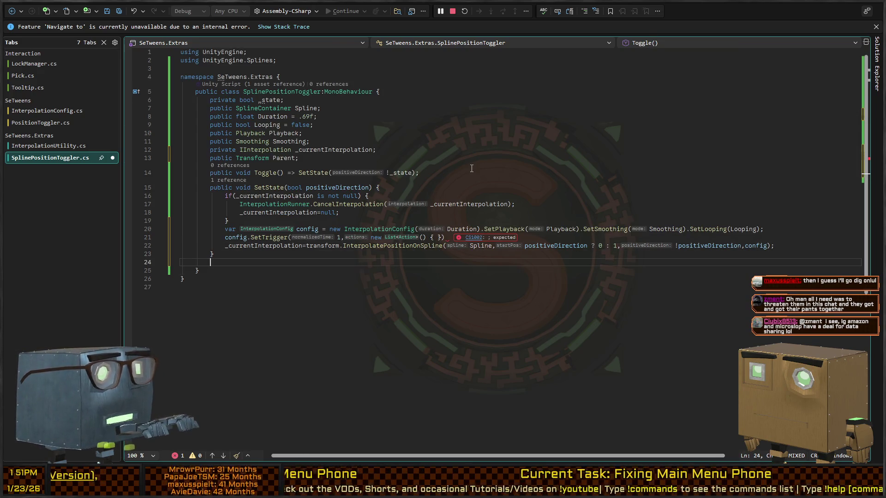
Add empty 'public void Unparent()' and 'public void Reparent()' methods below SetState.
type("public void Unpa")
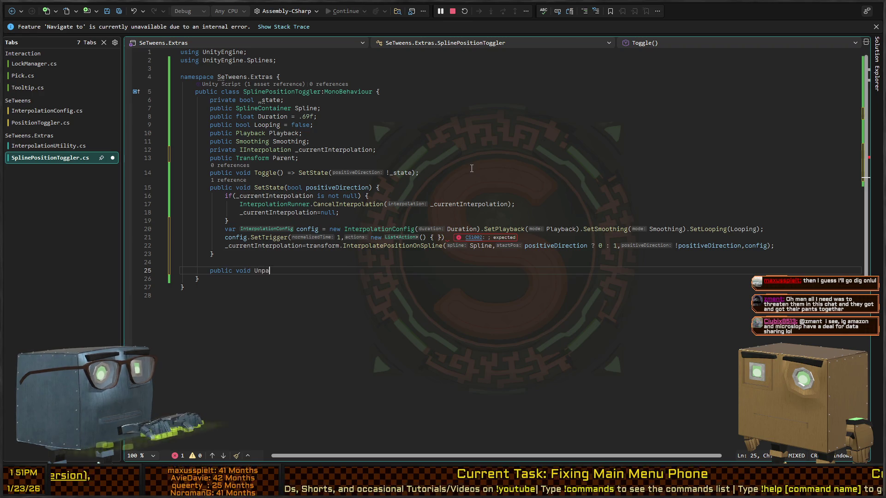
type("rent()")
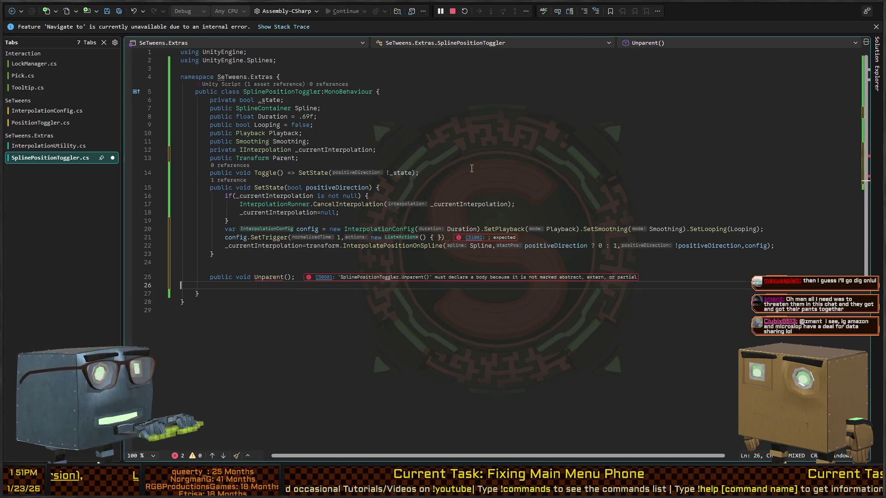
type(" {")
key("Return")
key("Down")
key("End")
key("Return")
type("public void Reparent")
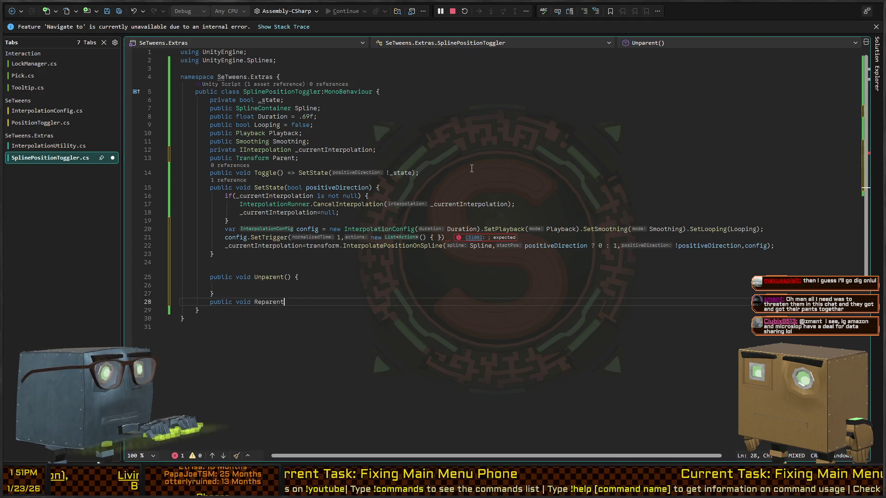
type("() {")
key("Return")
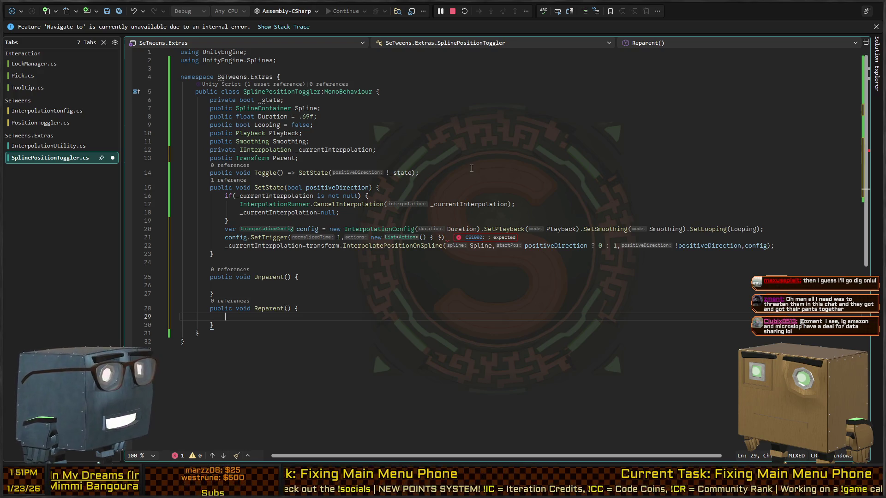
Add the missing semicolon after the SetTrigger call on line 21.
left_click(489, 237)
type(";")
key("Left")
key("Left")
key("Left")
key("Left")
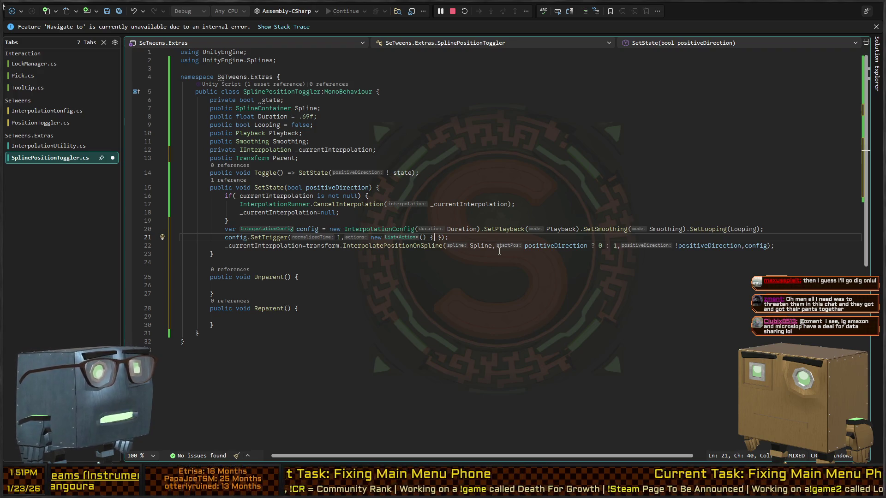
Set the SetTrigger action to 'positiveDirection ? Unparent : Reparent'.
type("positiveDirection?")
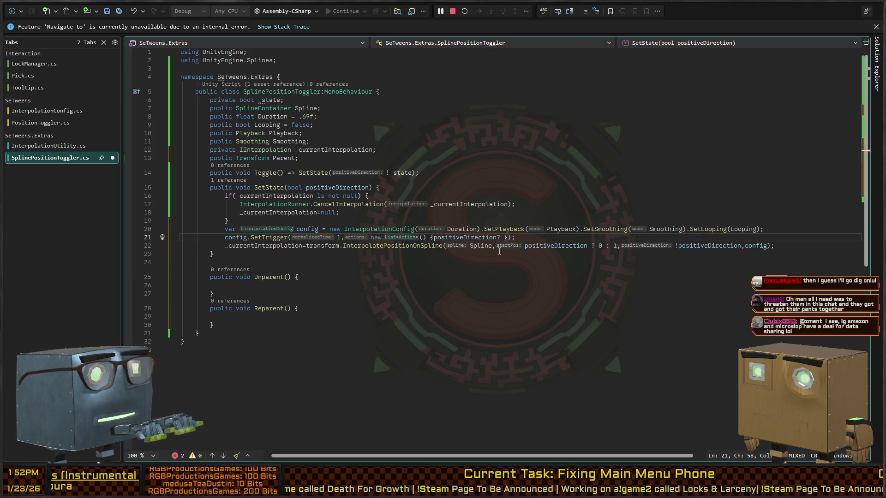
type("Unparent")
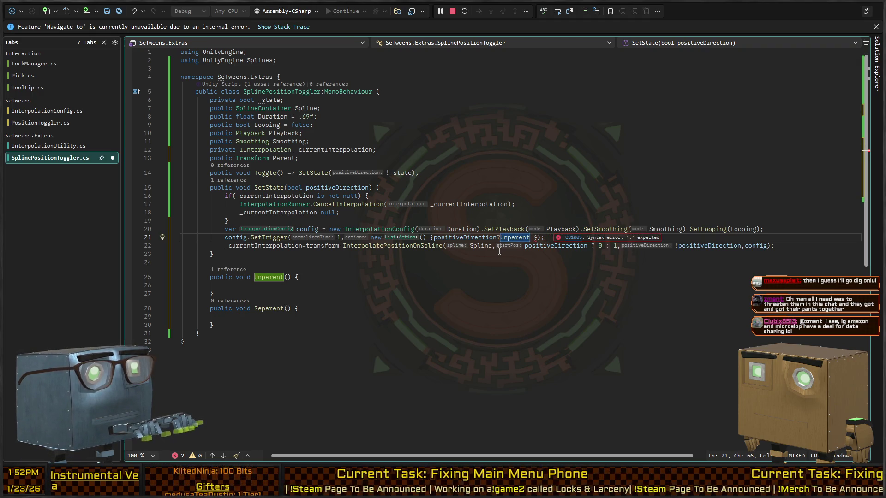
type(":")
type("Reparen")
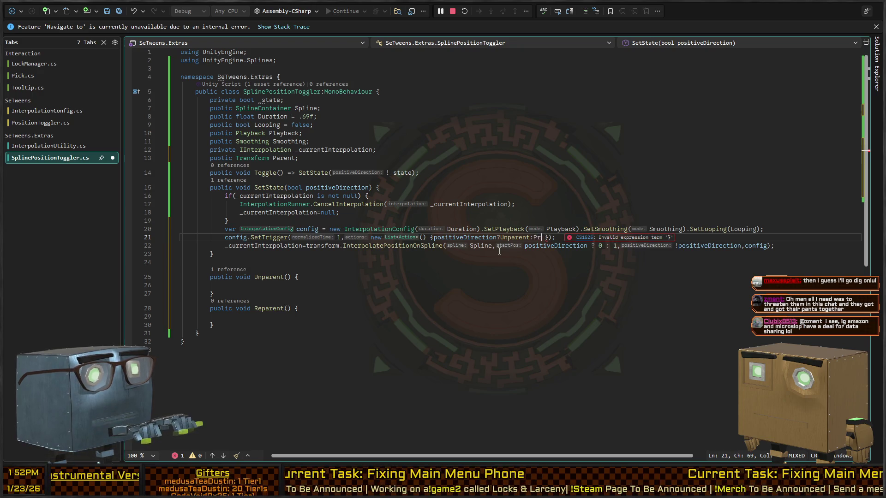
type("t")
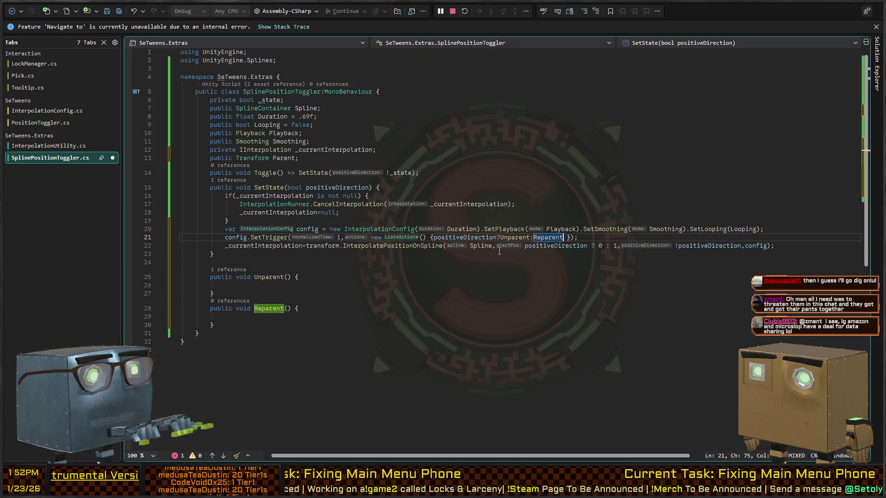
key("Down")
key("Down")
key("Down")
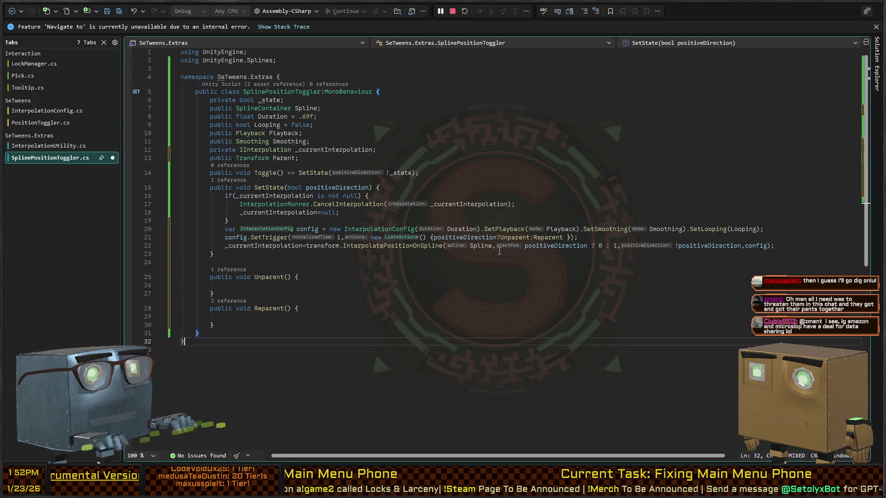
key("Up")
key("Up")
key("Up")
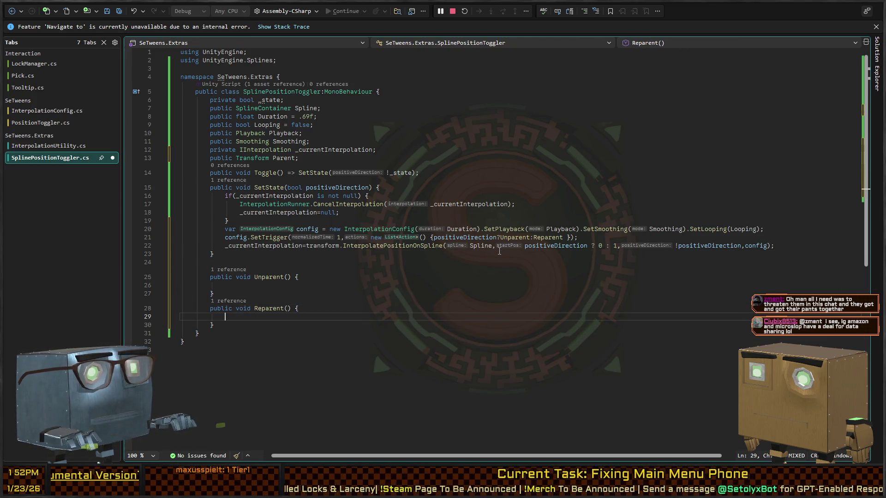
Make Unparent() call transform.SetParent(null) and Reparent() call transform.SetParent(Parent).
key("Up")
key("Up")
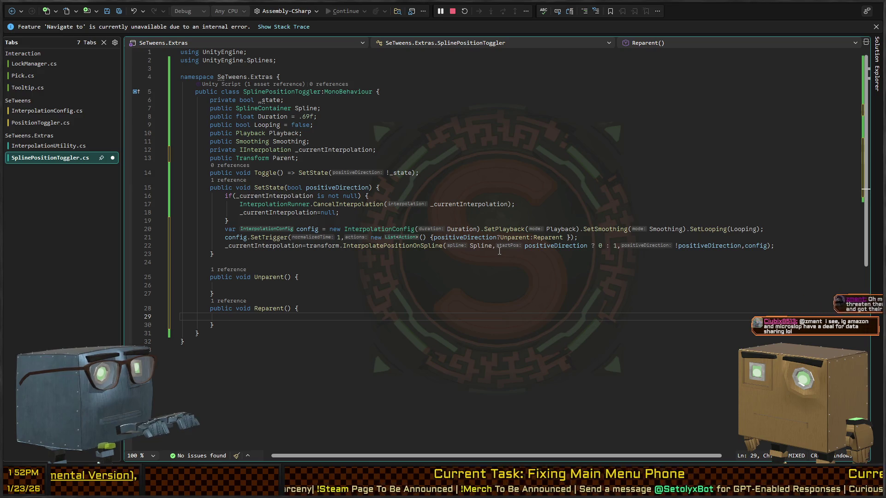
key("Up")
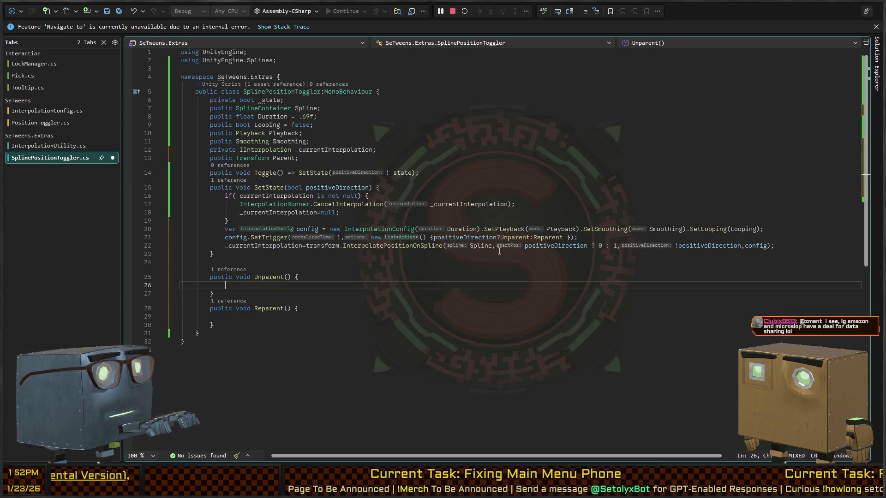
type("transform")
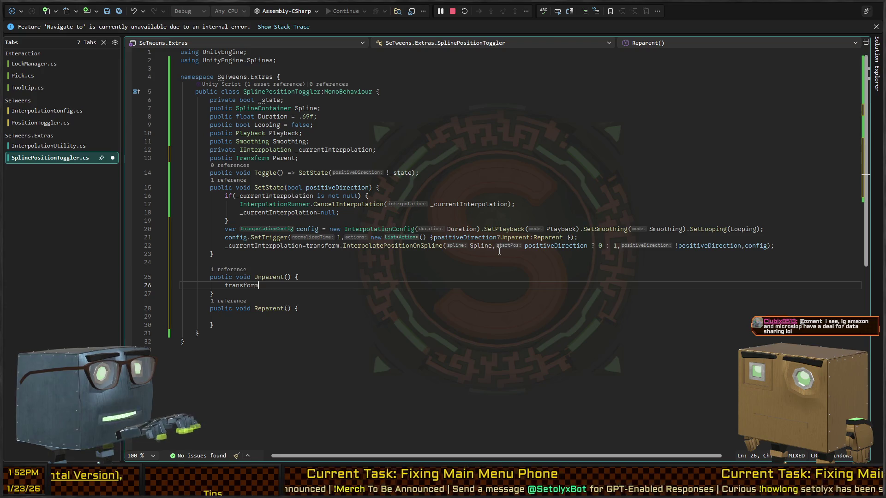
type(".SetParent(nu")
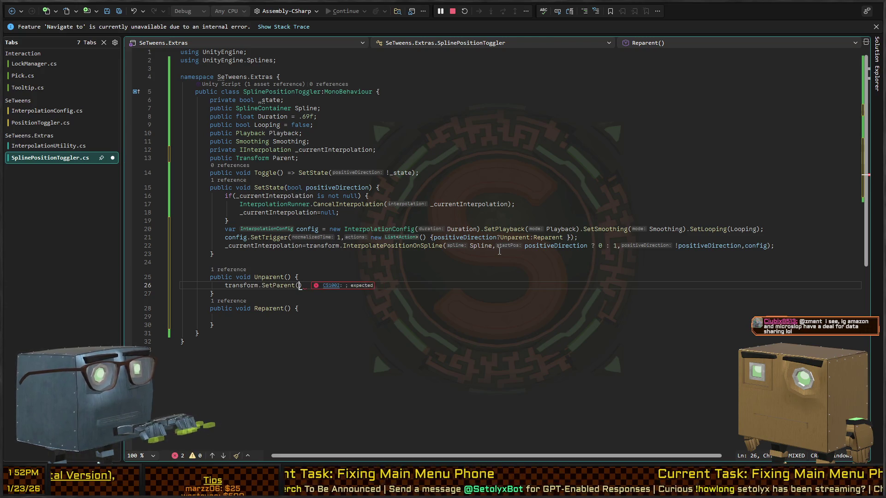
type("ll)")
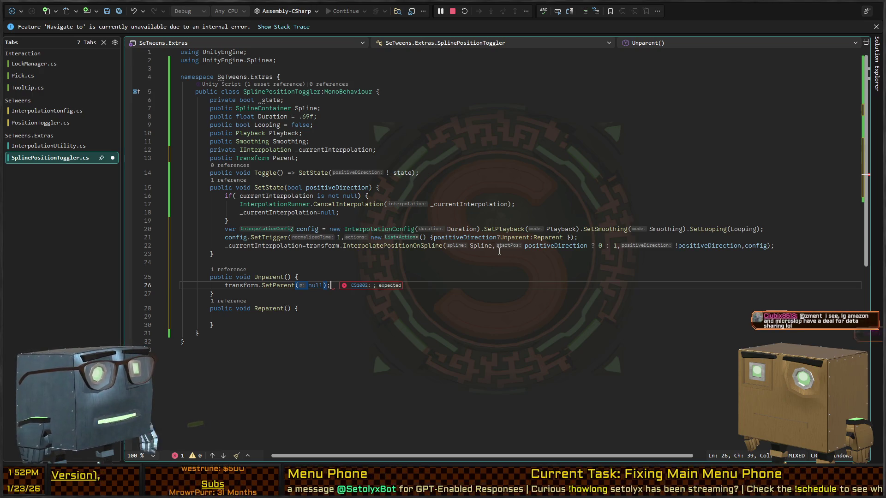
type(";")
key("Down")
key("Down")
key("Down")
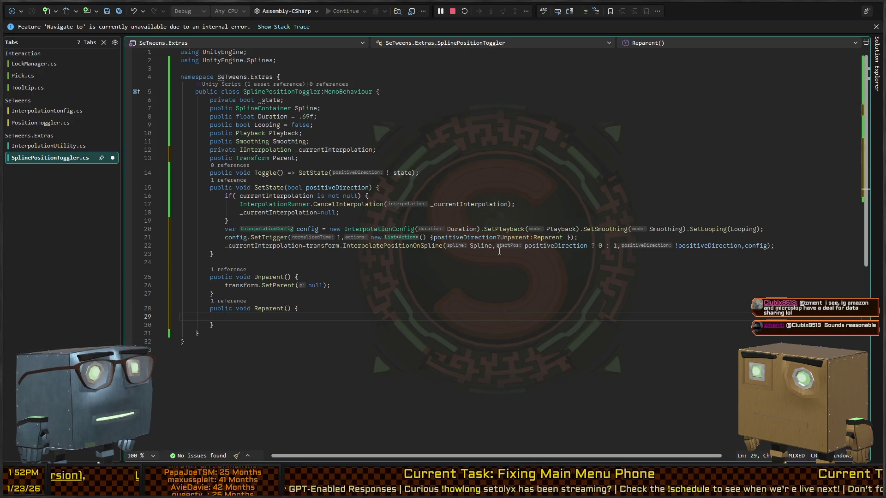
type("trans")
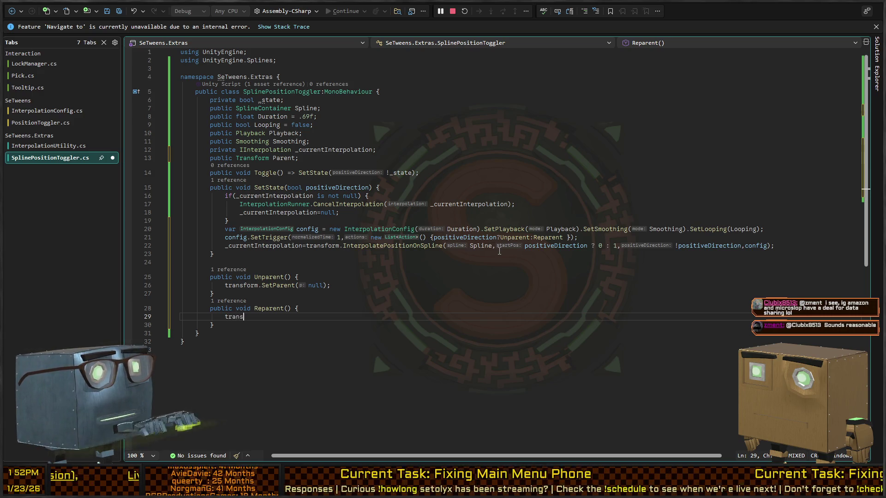
type("form.setparent(")
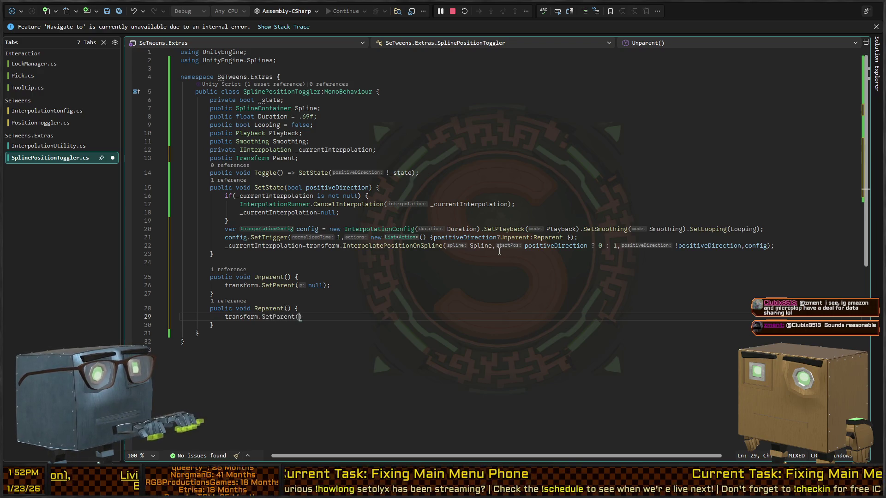
type("Parent);")
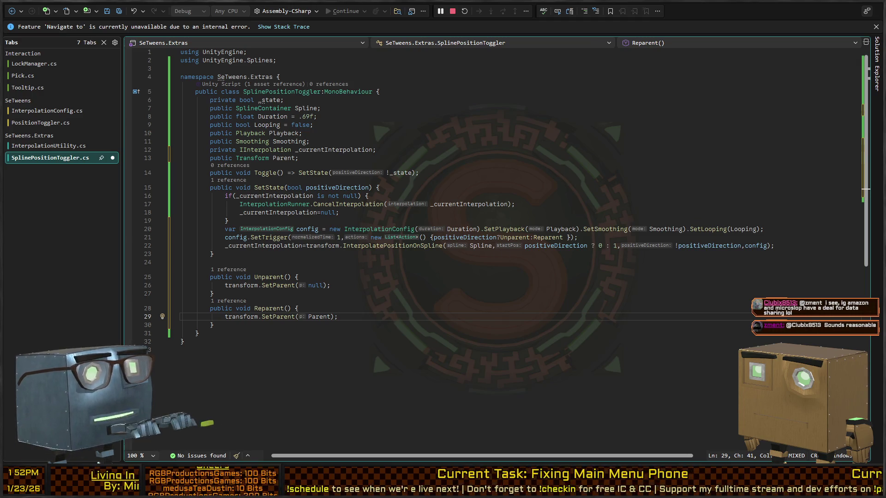
key("alt+Tab")
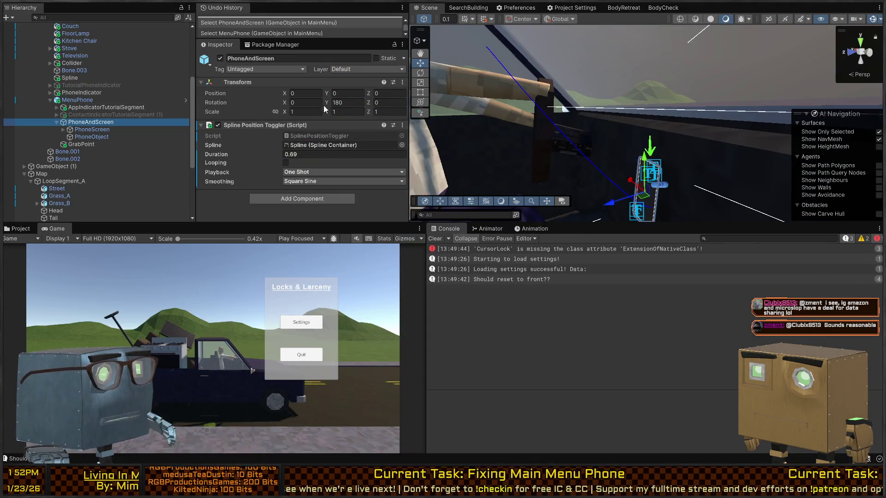
Add transform.localPosition = Vector3.zero after the SetParent call in Reparent() and save.
key("alt+Tab")
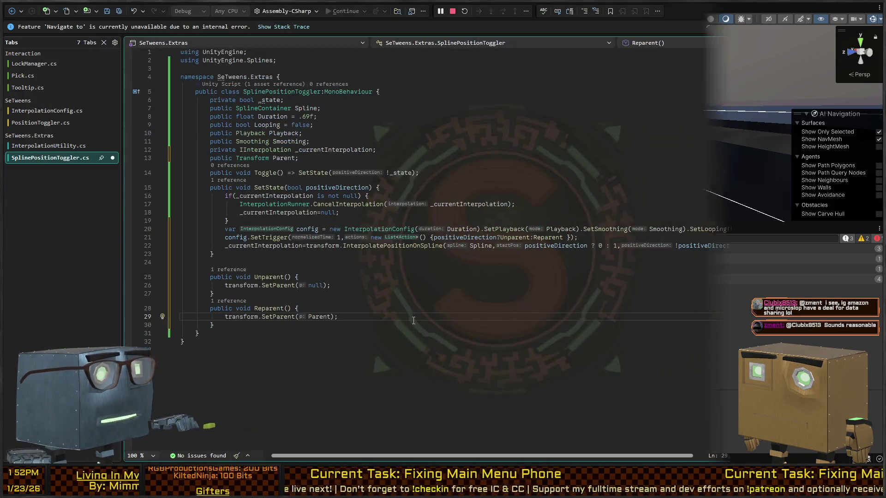
key("Return")
type("transform.")
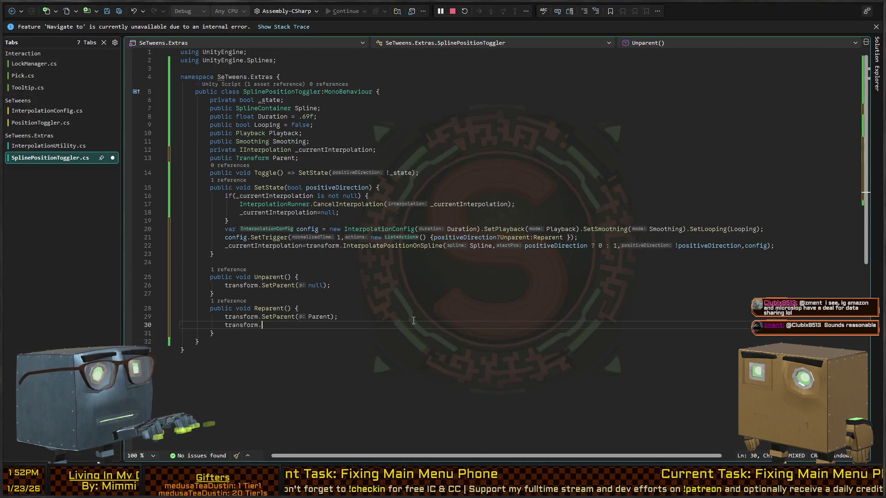
type("localPosition=")
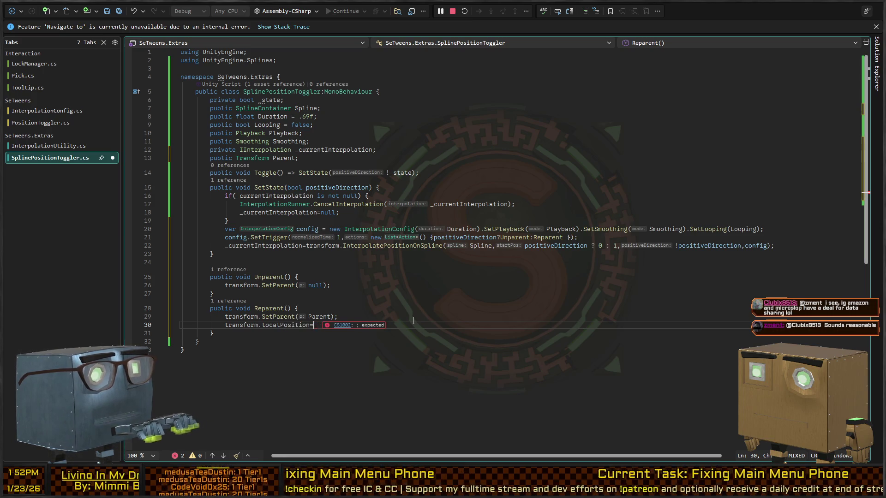
type("Vector3.zer")
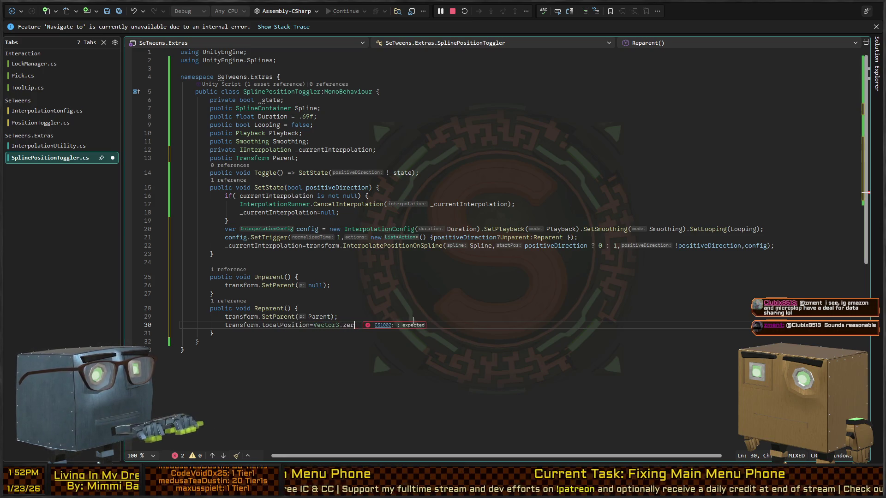
type("o,")
key("Return")
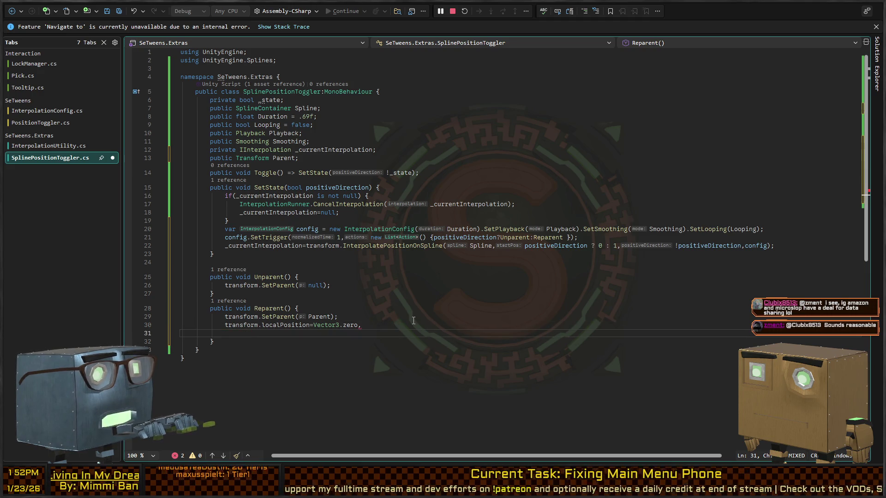
key("BackSpace")
key("BackSpace")
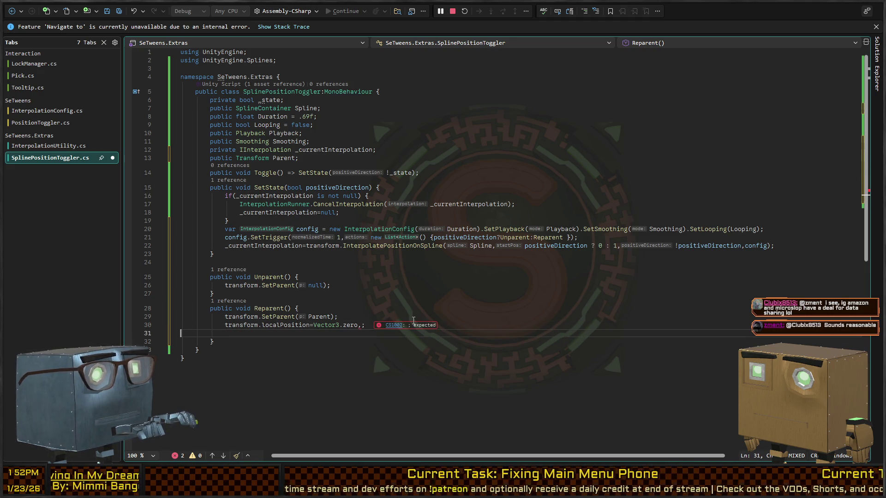
type(";")
key("Return")
type("nsform.local")
key("BackSpace")
key("BackSpace")
key("BackSpace")
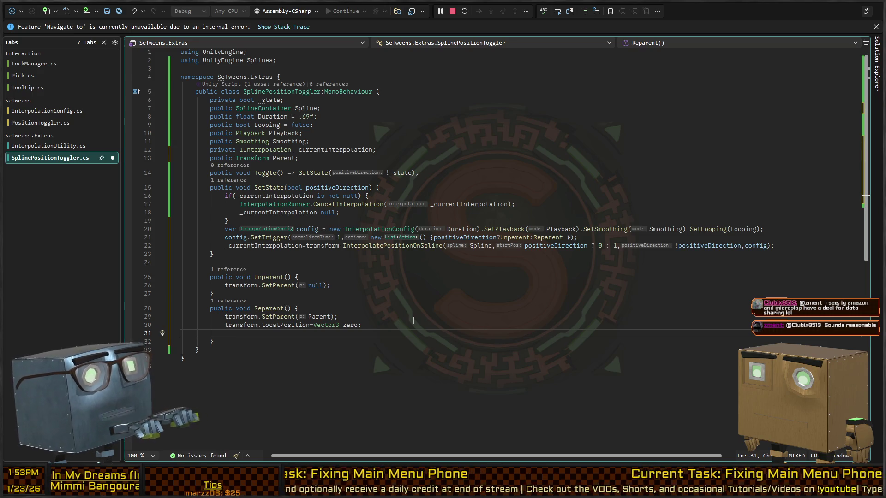
key("ctrl+s")
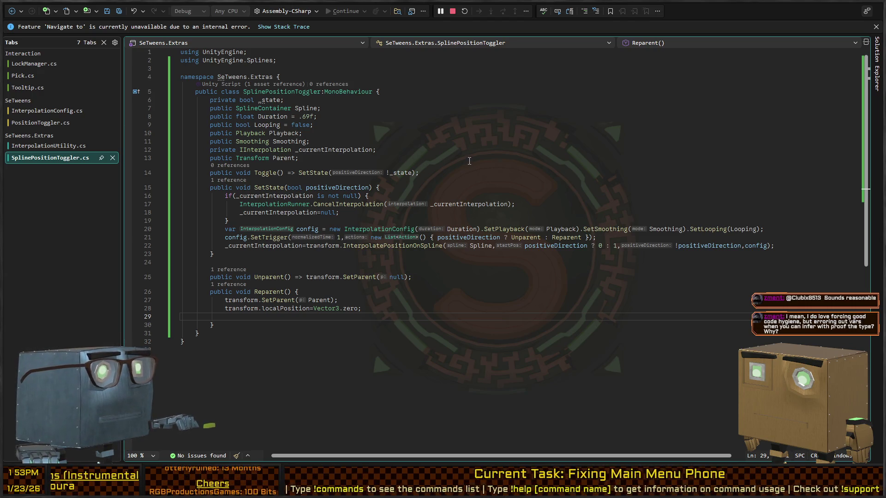
Switch from Visual Studio back to the Unity Editor.
key("alt+Tab")
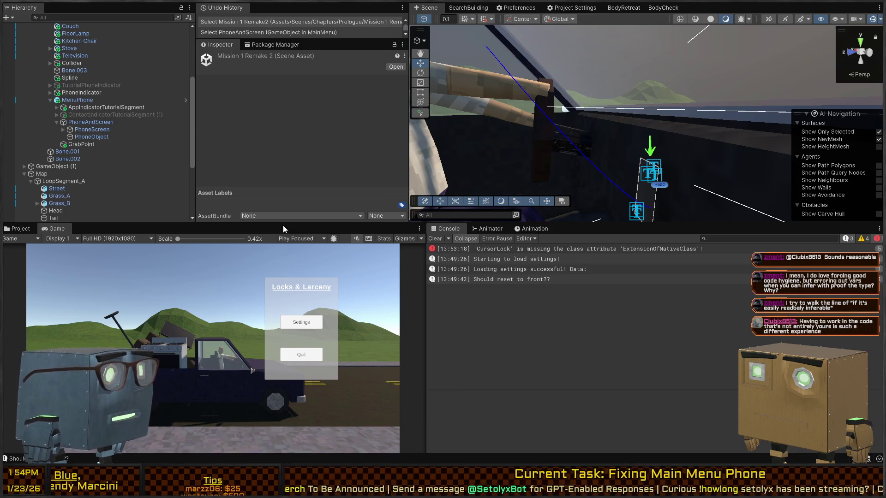
Playtest in a maximized Game view through the phone pickup, then open the spline log's source line.
right_click(563, 127)
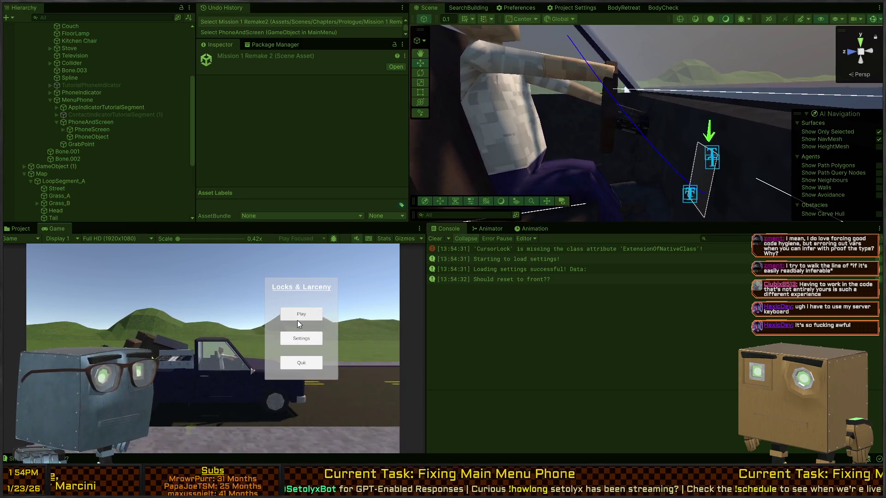
key("shift+space")
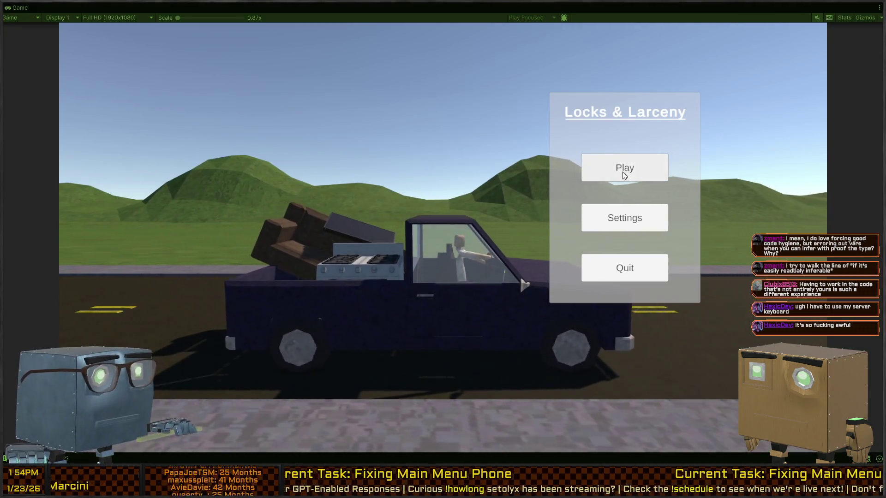
left_click(624, 174)
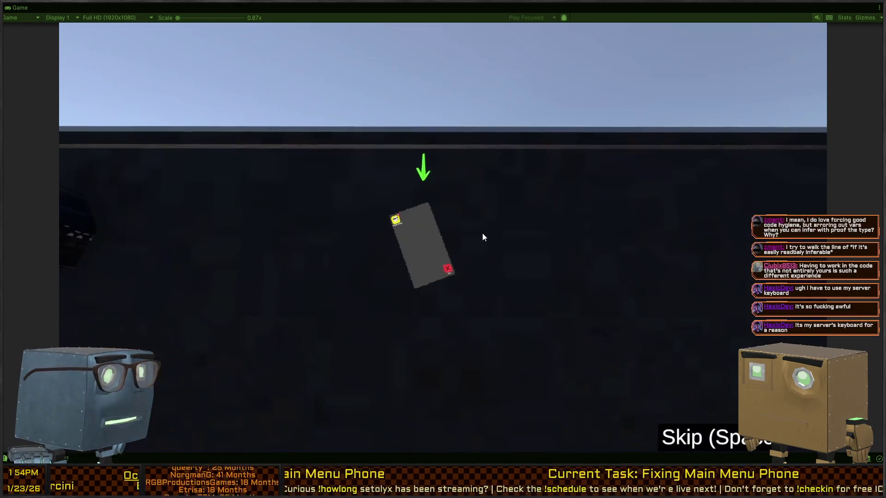
left_click(421, 239)
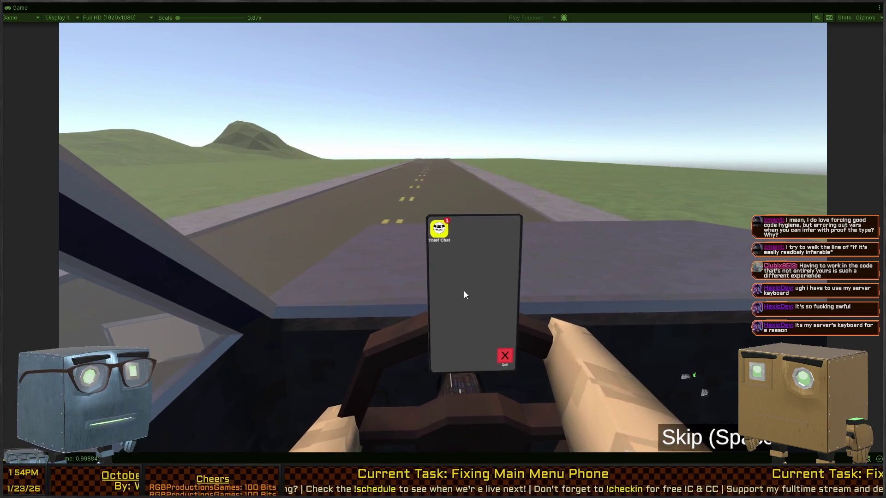
left_click(451, 309)
key("space")
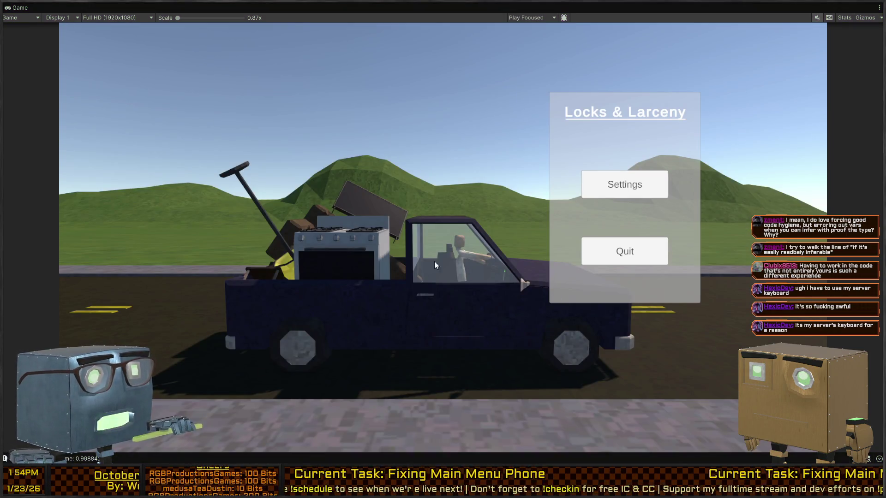
key("shift+space")
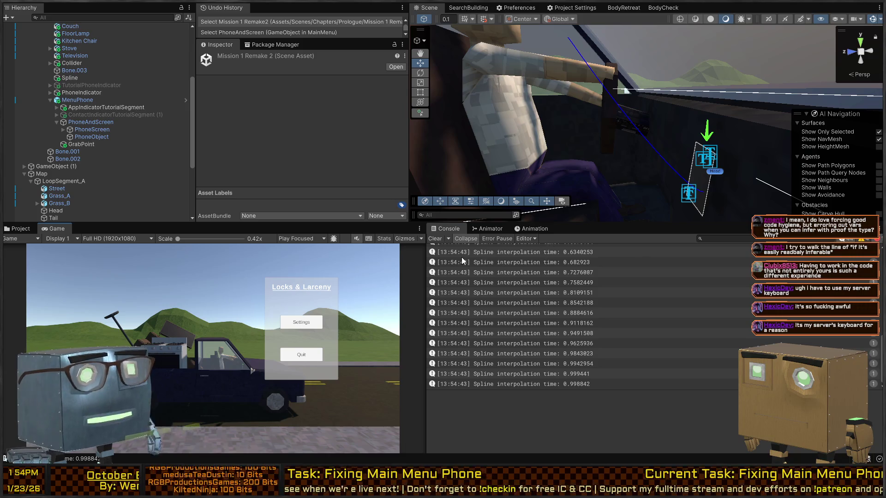
double_click(508, 261)
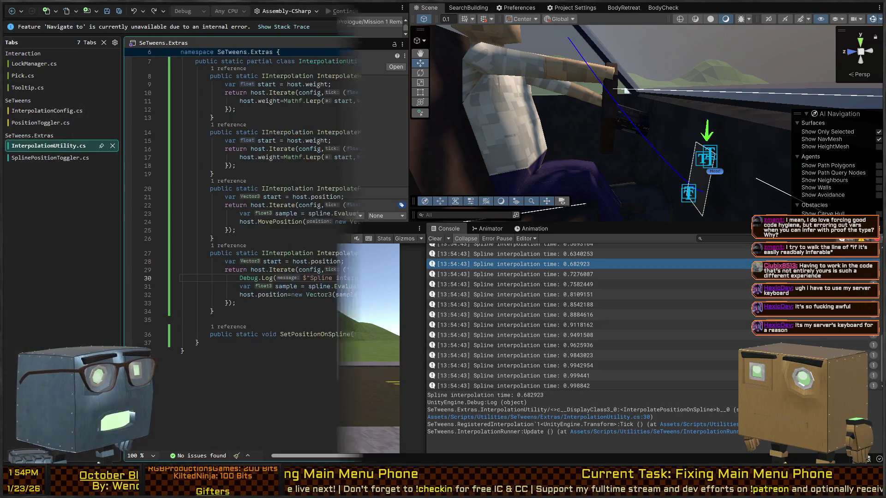
Delete the spline Debug.Log line in InterpolationUtility.cs, glance at PositionToggler.cs, return to Unity.
key("shift+Up")
key("BackSpace")
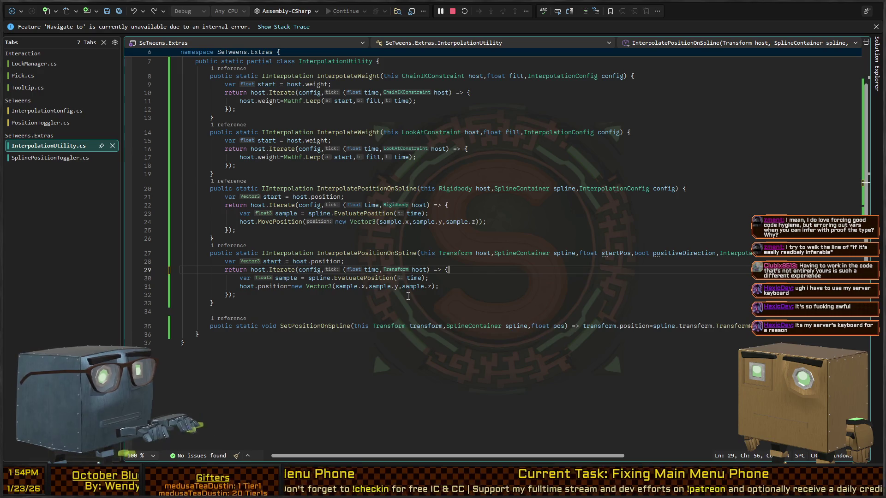
key("ctrl+minus")
key("ctrl+minus")
key("ctrl+minus")
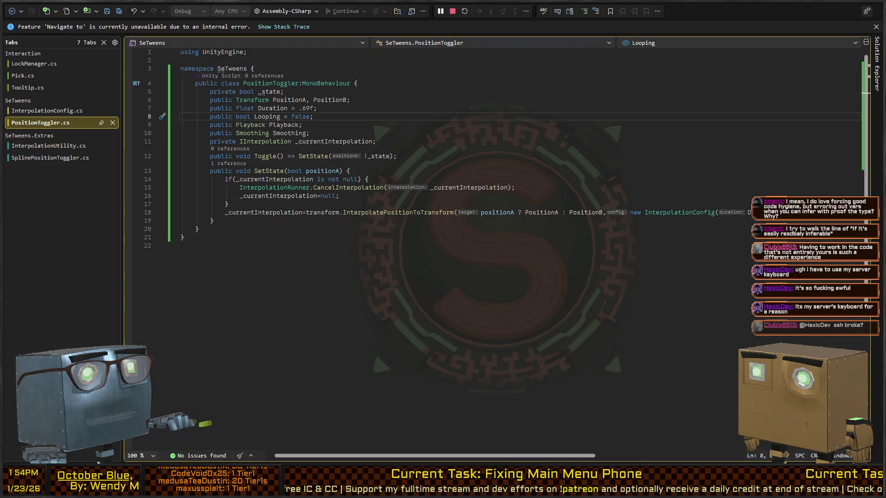
key("alt+Tab")
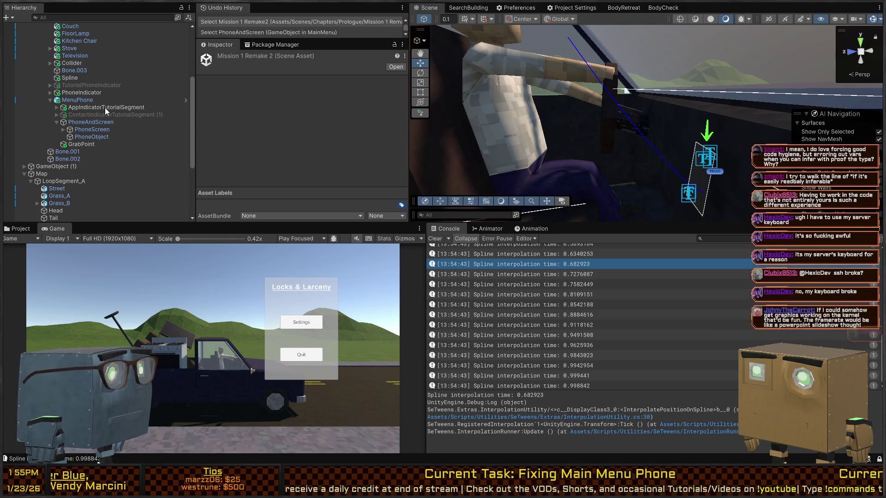
Enter Play mode so the Locks & Larceny menu shows Play, Settings and Quit.
key("ctrl+z")
key("ctrl+z")
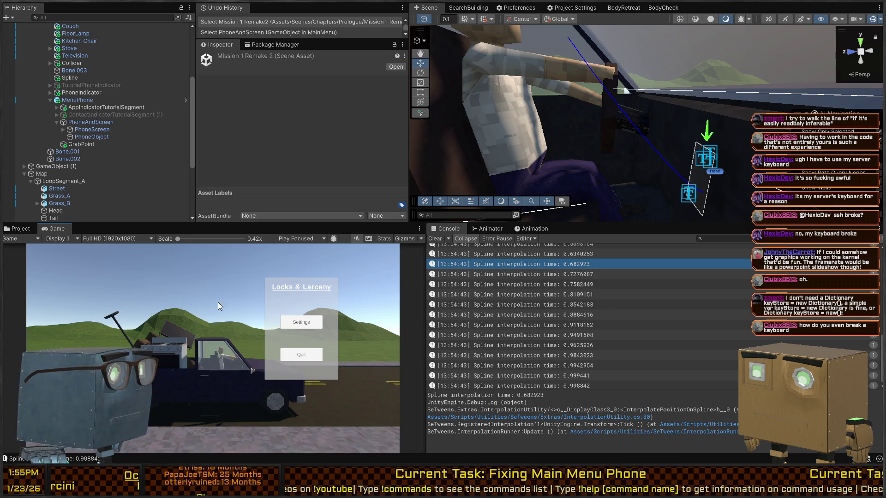
key("ctrl+p")
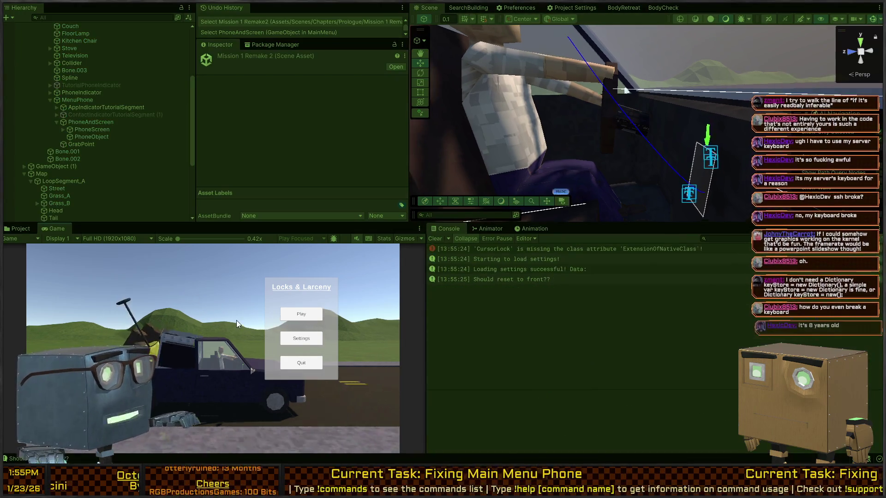
Play the intro through picking up the phone, skip back to the menu, then select MenuPhone.
left_click(302, 314)
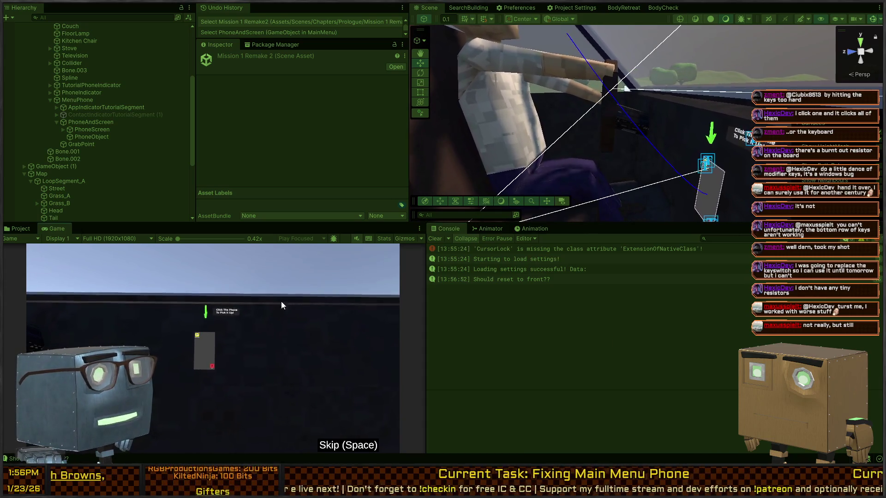
left_click(200, 349)
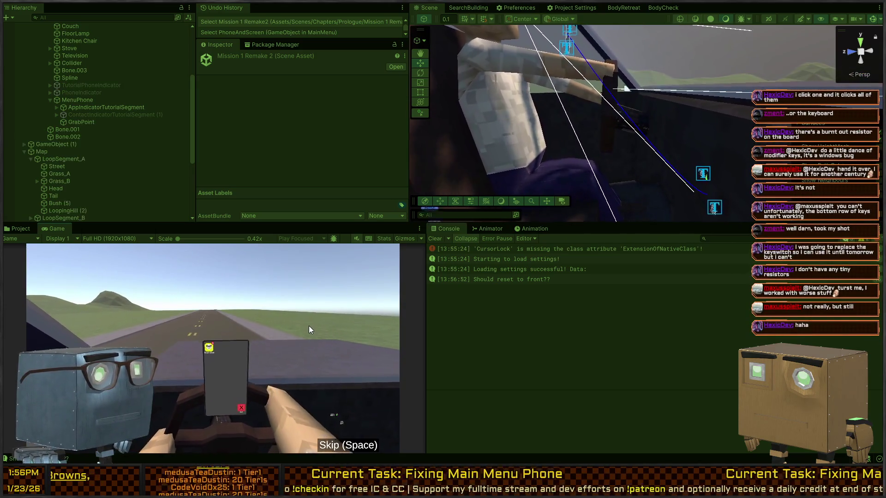
key("space")
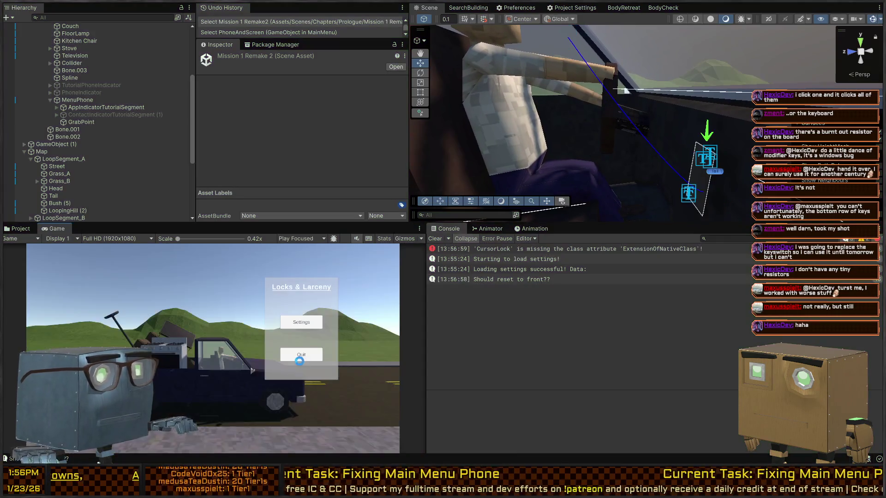
left_click(76, 100)
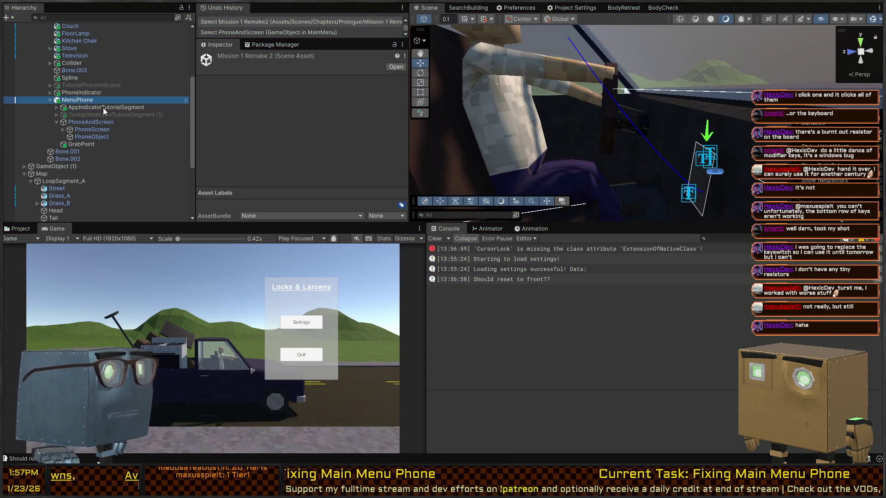
Assign MenuPhone to the Parent field of PhoneAndScreen's Spline Position Toggler.
scroll(284, 121, "down", 10)
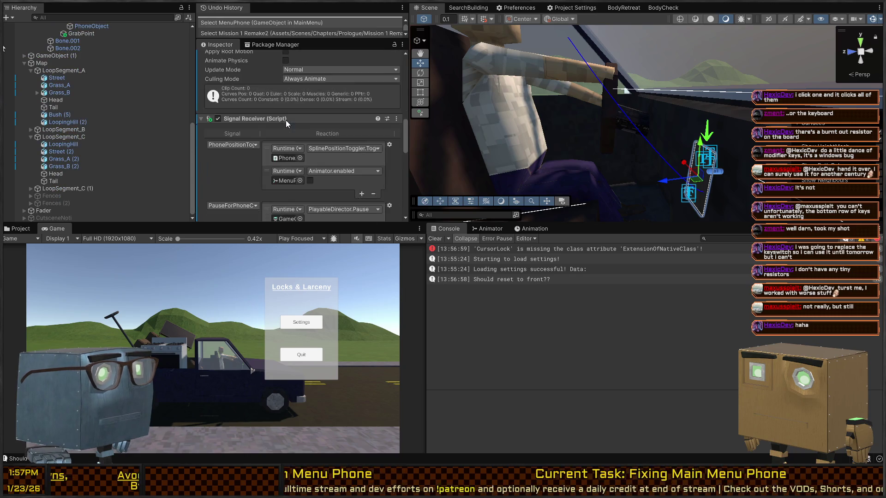
scroll(92, 124, "up", 5)
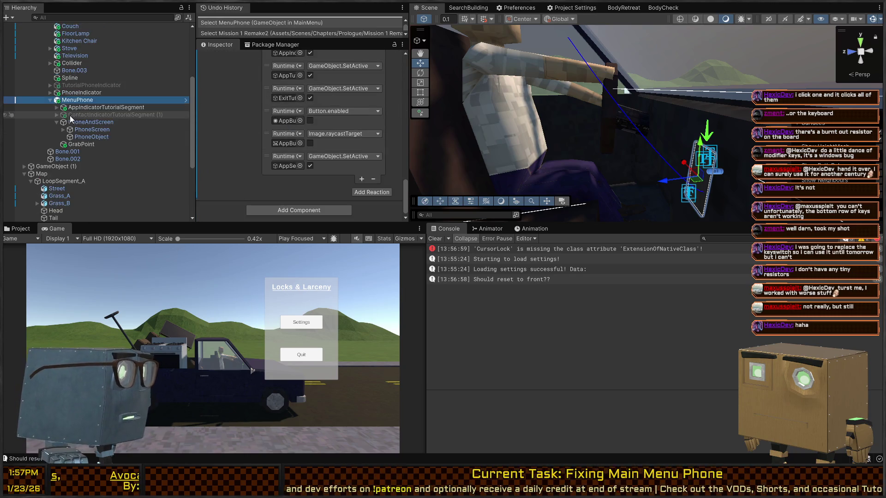
left_click(90, 122)
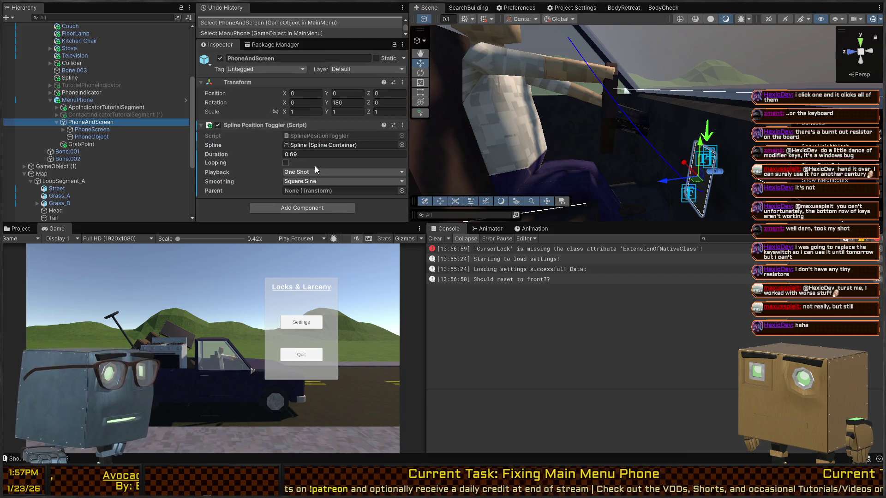
left_click_drag(76, 100, 336, 191)
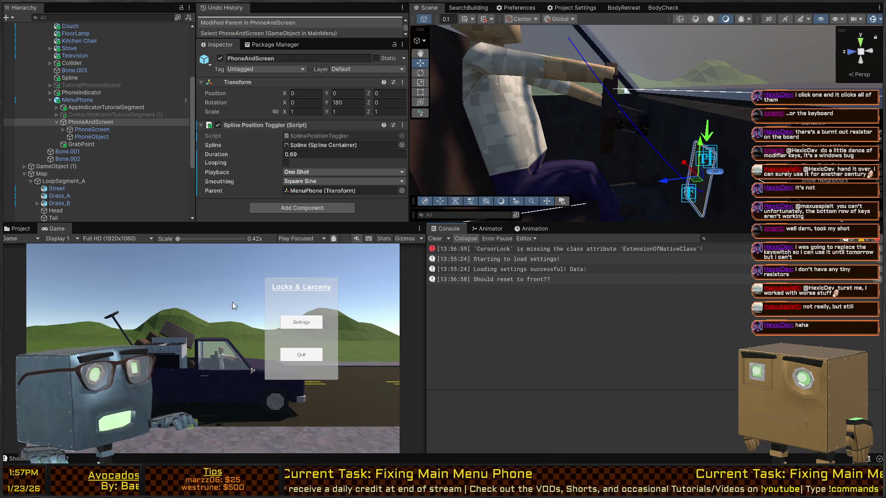
Select the child Truck mesh in the Scene view and start a new playtest.
mouse_move(550, 111)
left_mouse_down()
mouse_move(610, 119)
mouse_move(603, 147)
mouse_move(627, 127)
mouse_move(602, 166)
mouse_move(607, 177)
left_mouse_up()
key("x")
left_click(633, 124)
left_click(634, 124)
key("ctrl+p")
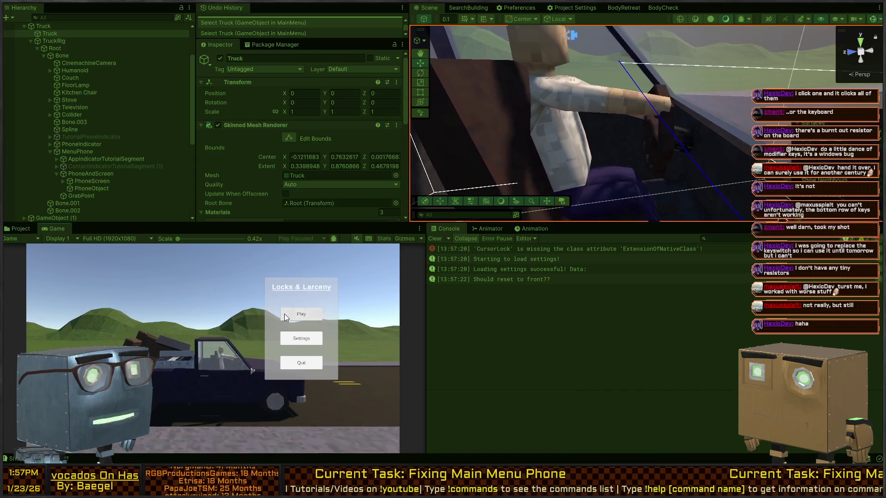
Restart the playtest, pick up the phone in the dark room, try it while driving, then stop.
left_click(284, 313)
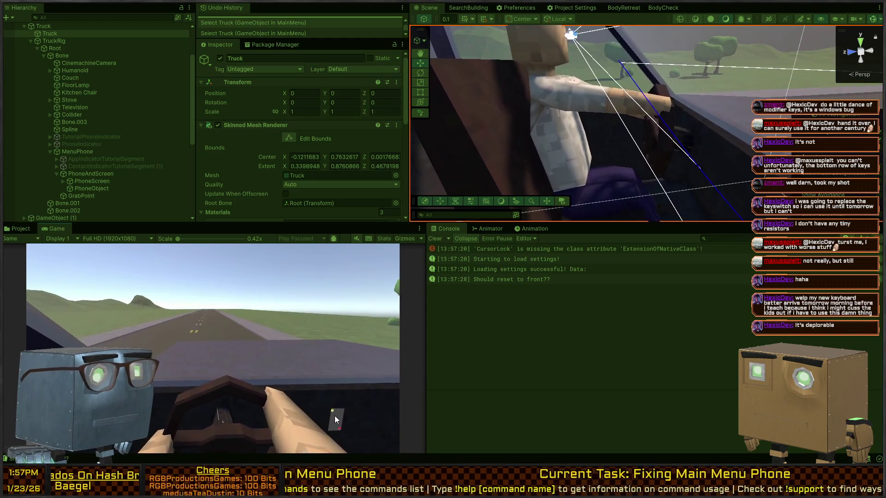
left_click(333, 415)
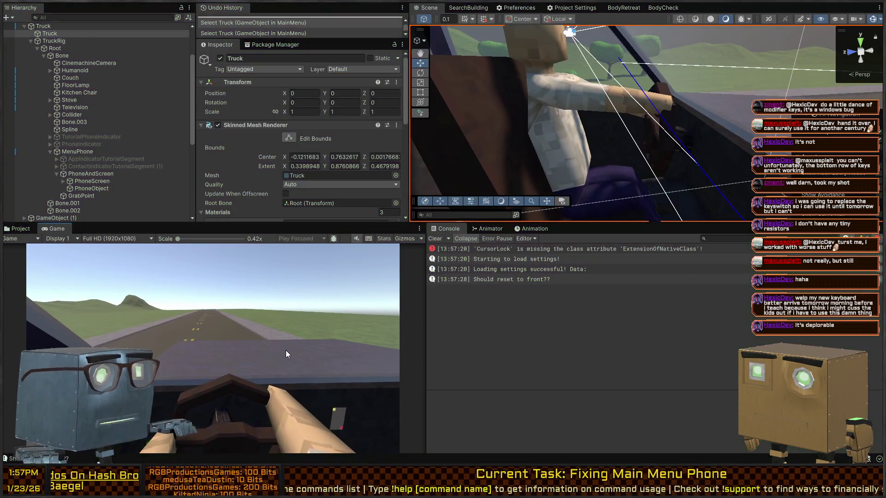
key("ctrl+p")
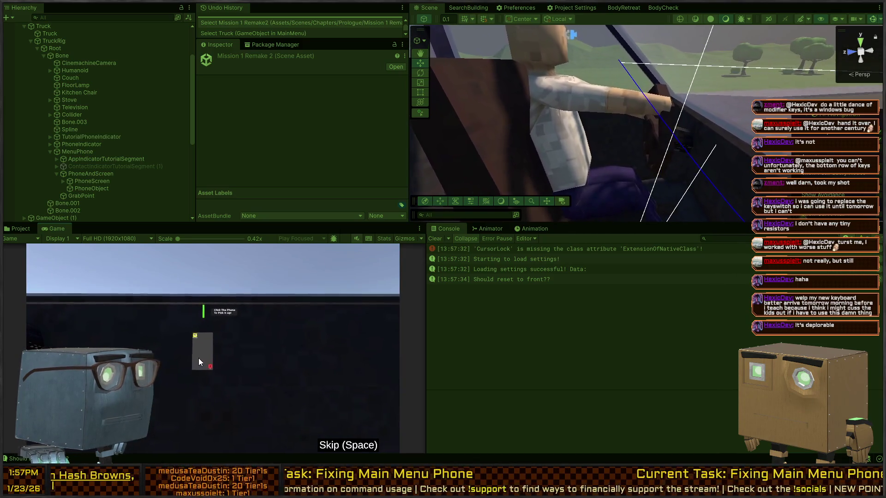
left_click(199, 357)
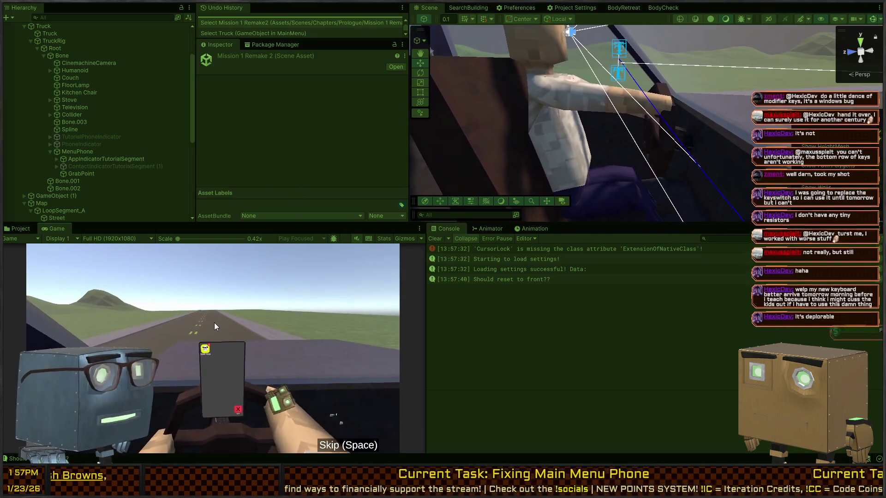
left_click(214, 322)
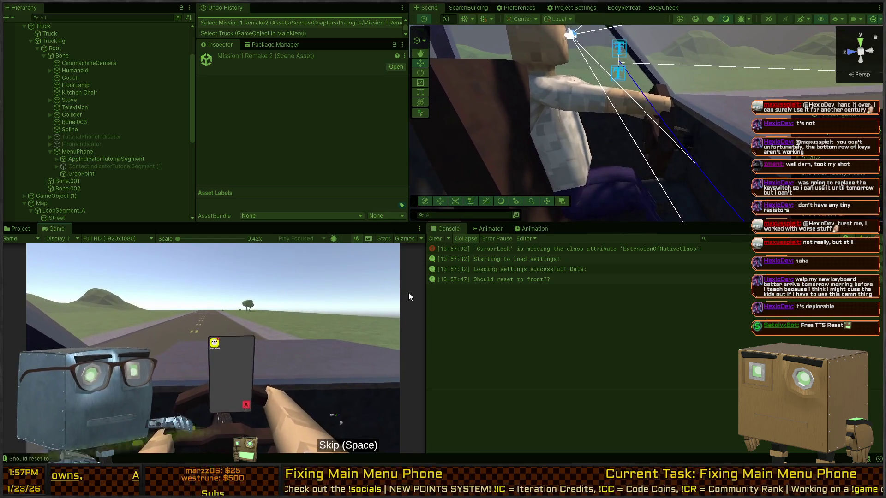
key("ctrl+p")
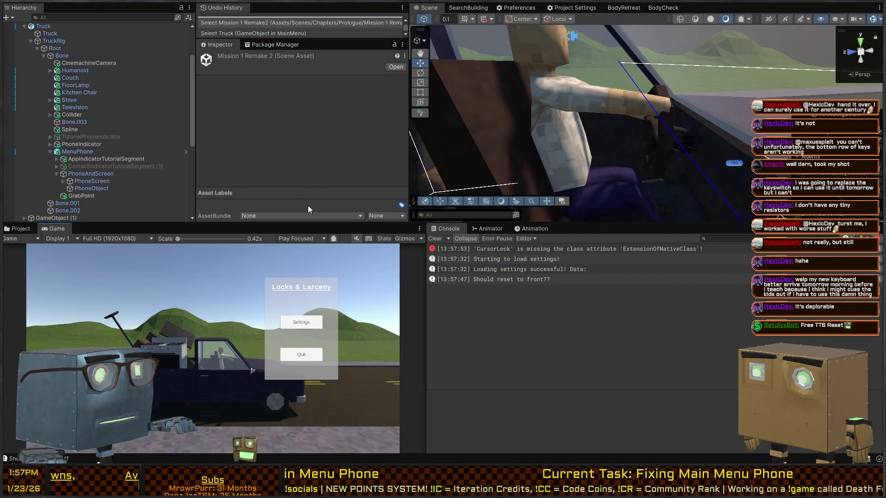
After checking GrabPoint, open SplinePositionToggler.cs from PhoneAndScreen's Inspector Script field.
left_click(90, 174)
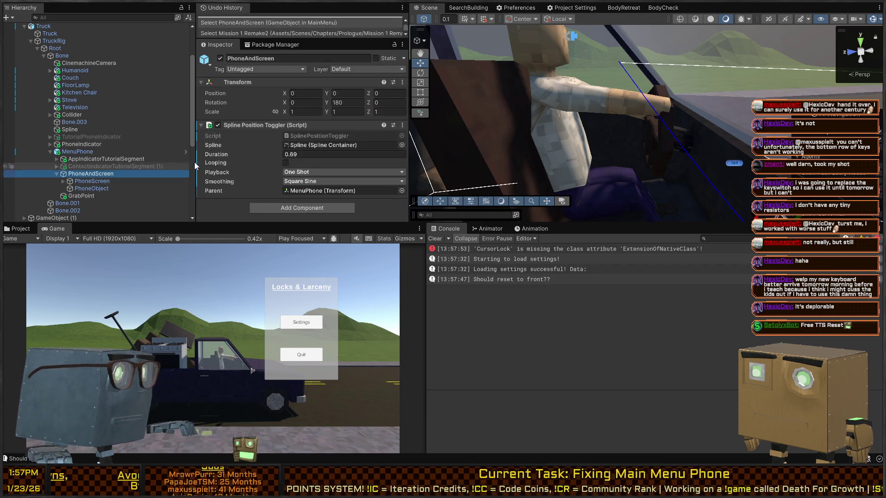
left_click(82, 196)
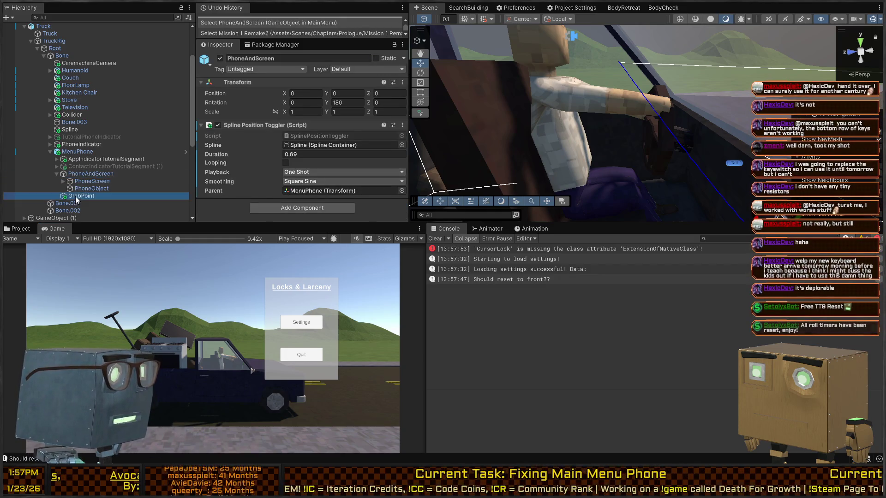
left_click(79, 174)
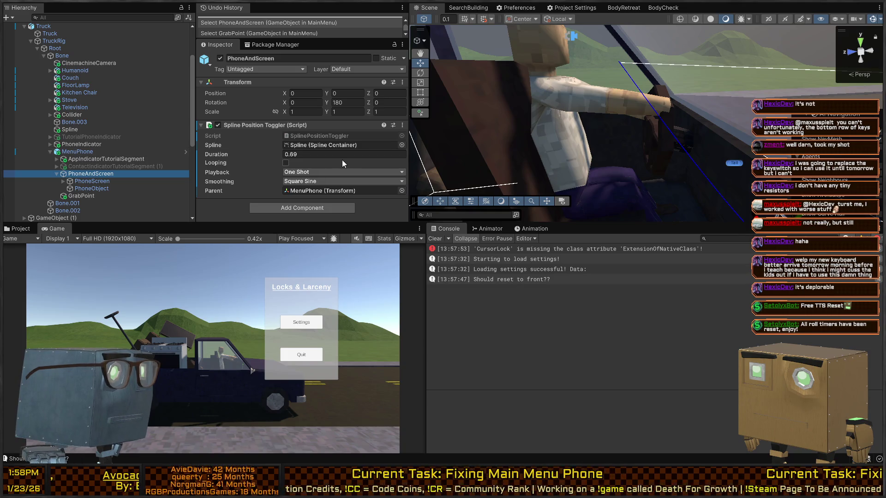
left_click(356, 135)
double_click(356, 135)
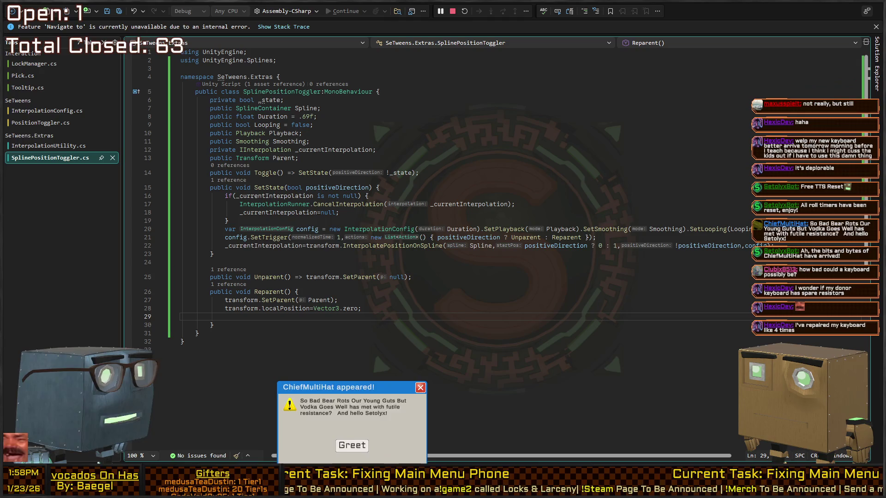
left_click(351, 446)
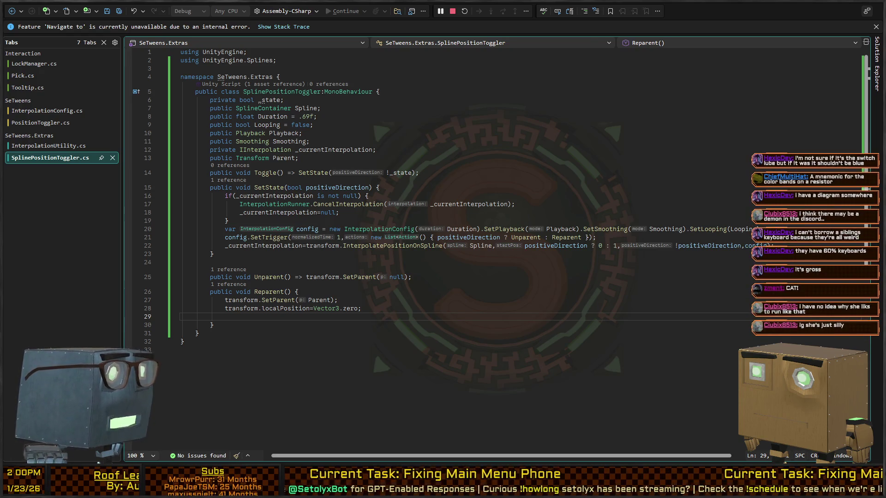
Delete the empty line above Unparent in SplinePositionToggler.cs and switch back to Unity.
left_click(433, 311)
left_click(492, 275)
key("Up")
key("Delete")
key("Down")
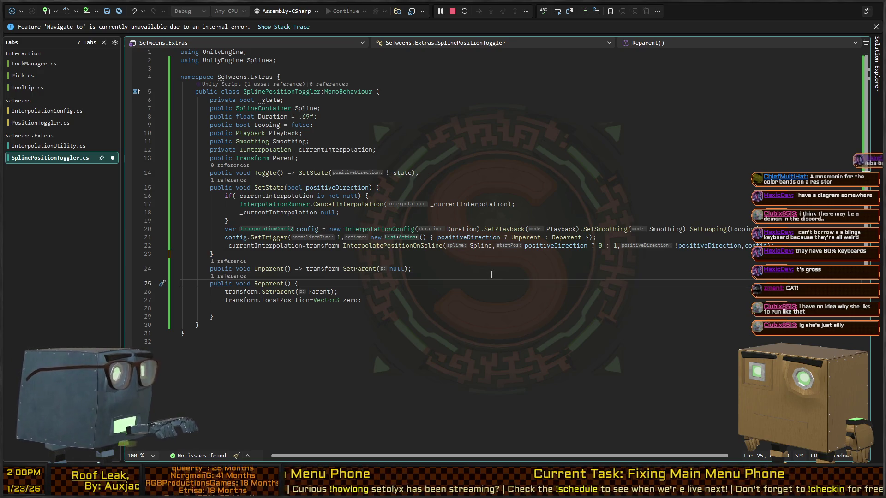
key("Up")
key("Up")
key("Up")
key("Up")
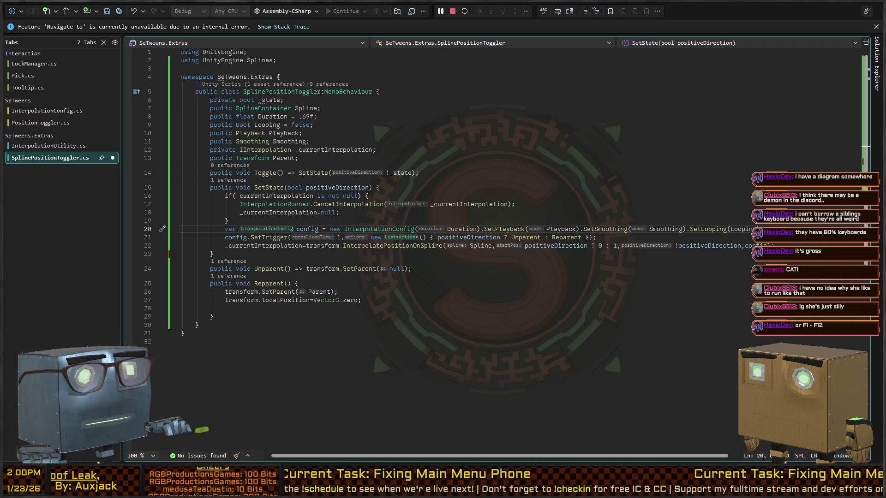
key("alt+Tab")
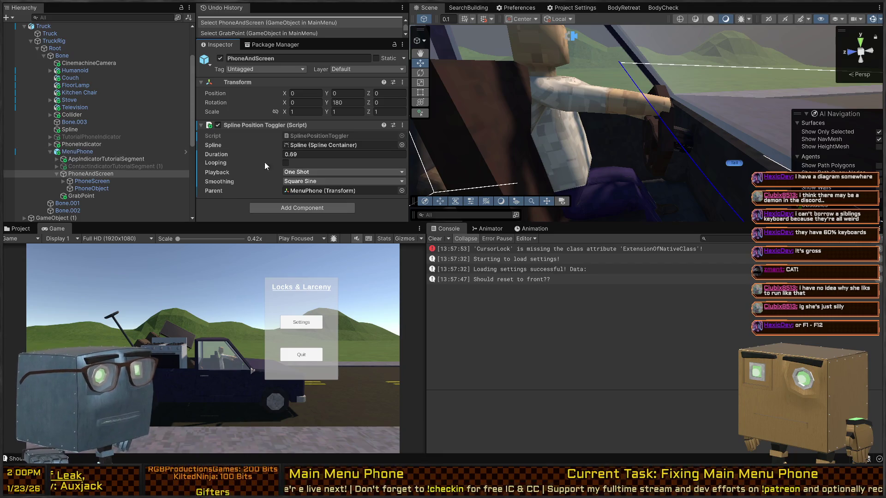
Reopen SplinePositionToggler.cs and convert Unparent from an expression body to a braced block body.
double_click(317, 132)
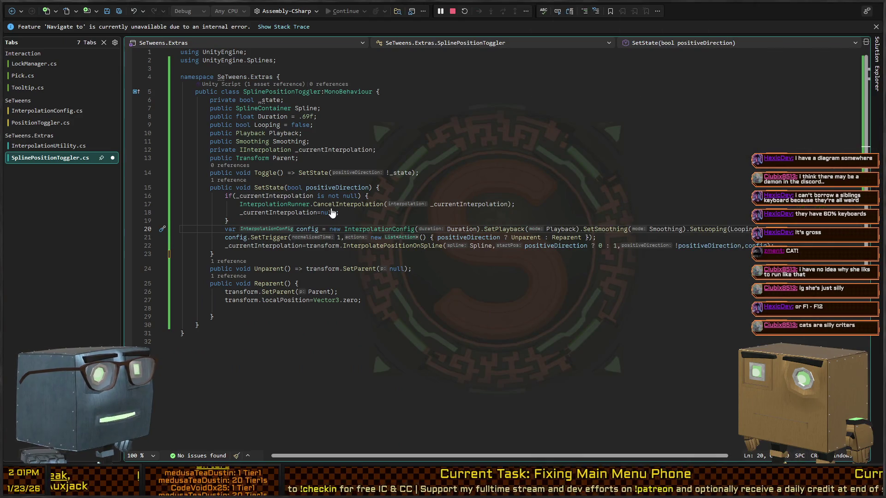
left_click(409, 158)
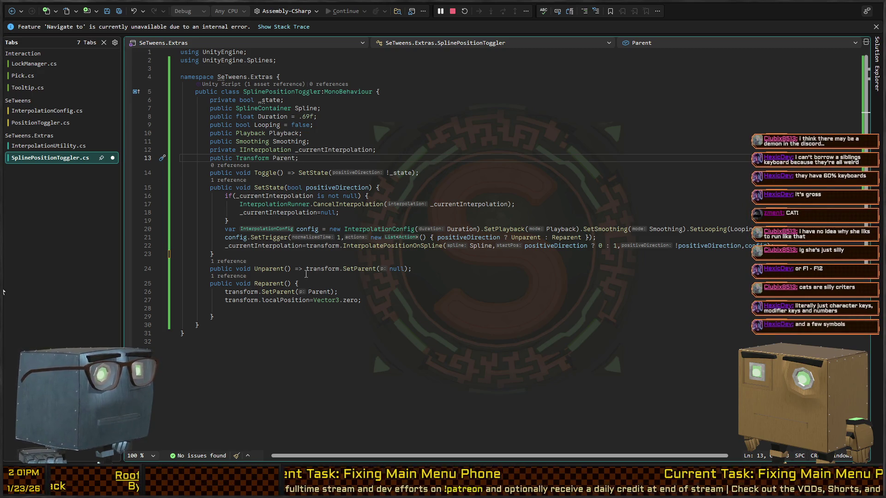
left_click(322, 269)
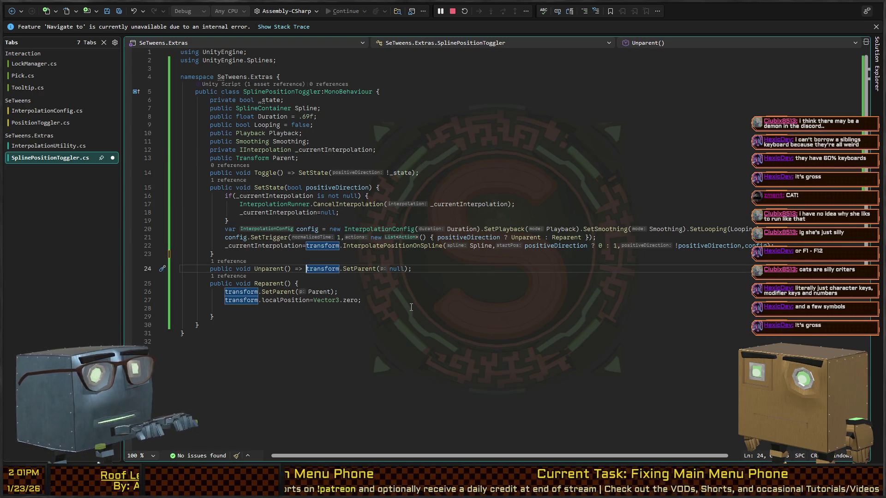
key("ctrl+Left")
key("BackSpace")
key("BackSpace")
key("BackSpace")
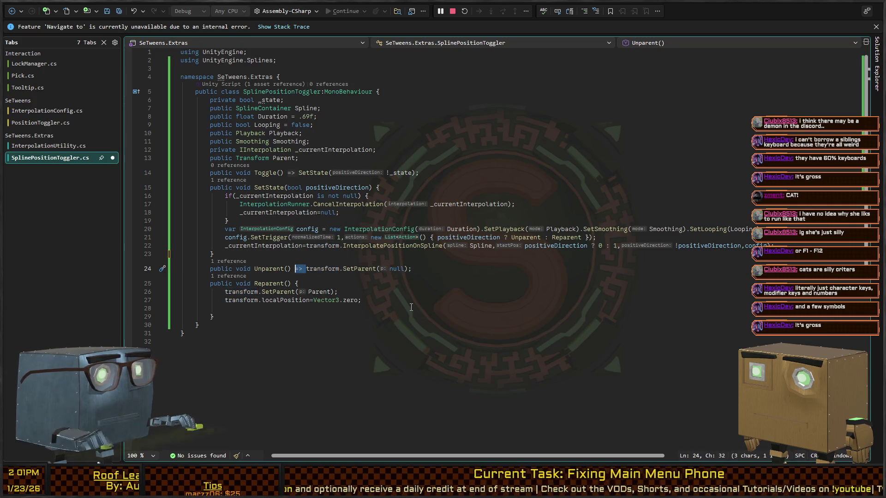
type("{")
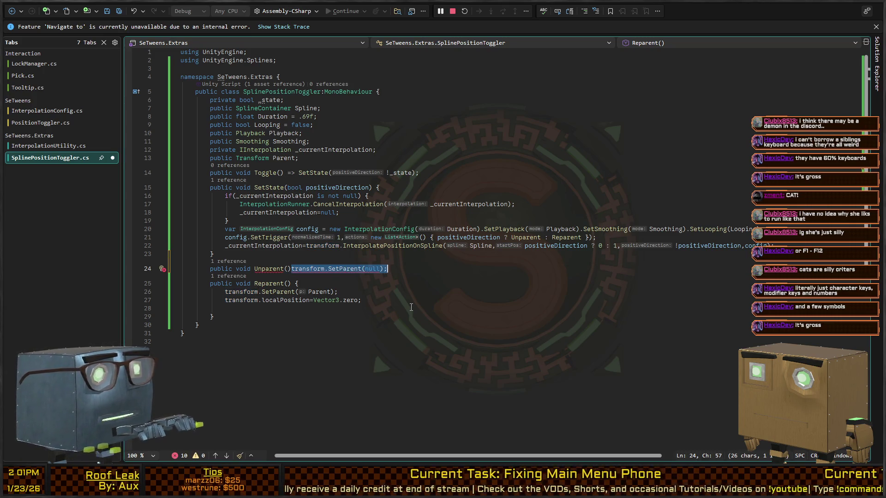
key("Return")
key("End")
type("}")
key("Return")
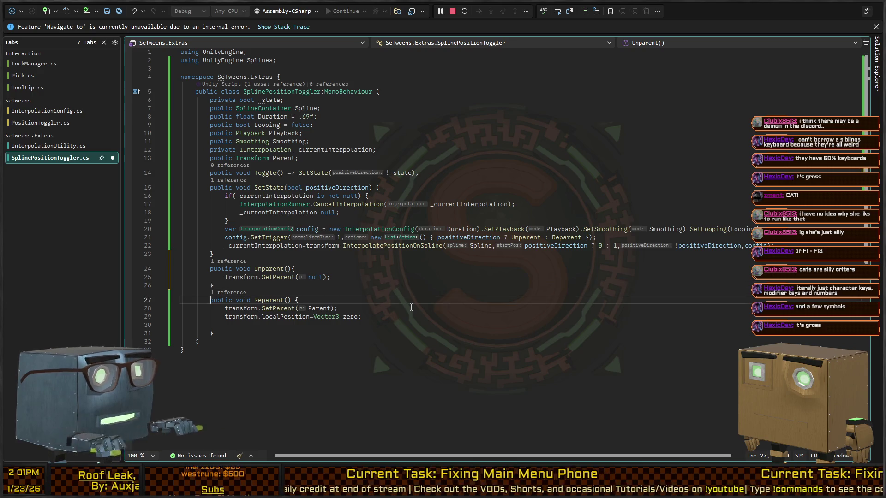
key("Up")
key("ctrl+Return")
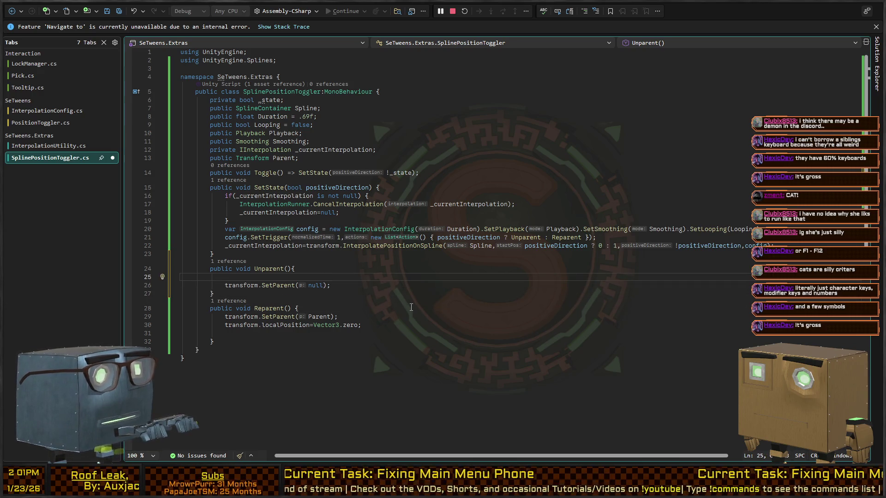
Guard the SetParent calls in both Unparent and Reparent with if(Parent).
type("if(!Parent)")
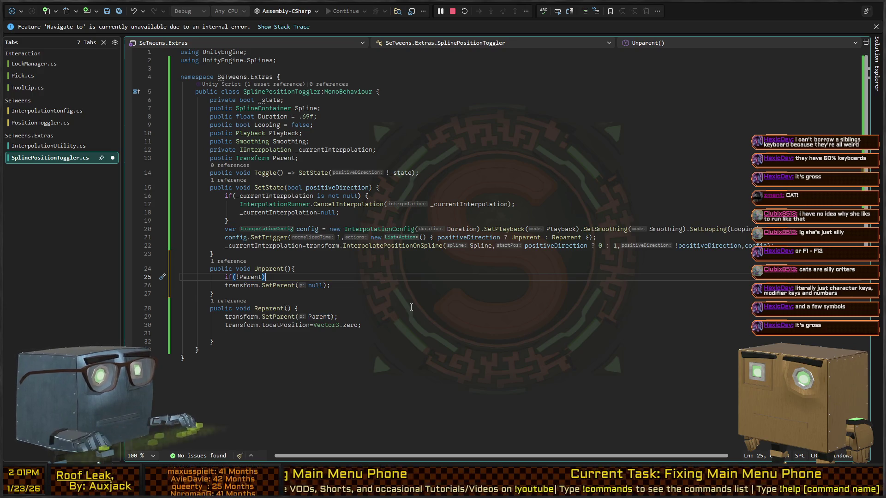
key("BackSpace")
key("End")
key("Delete")
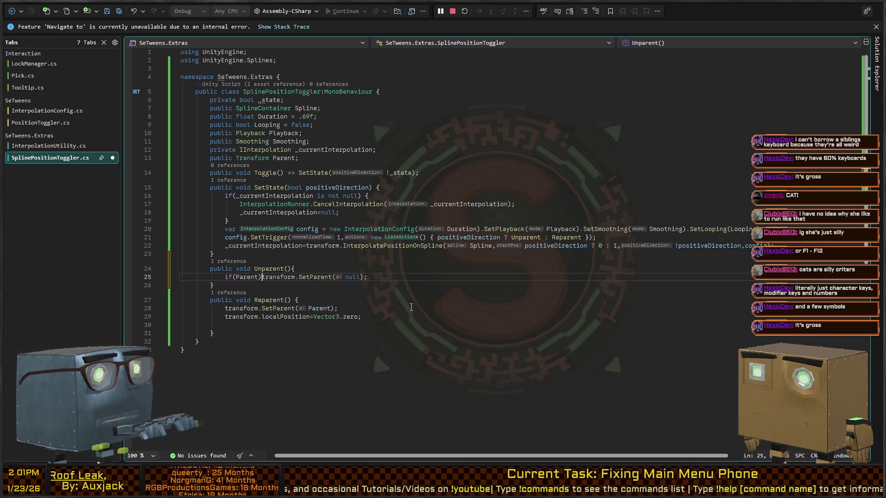
key("Down")
key("Down")
key("Down")
key("Home")
type("if(Parent)")
key("Down")
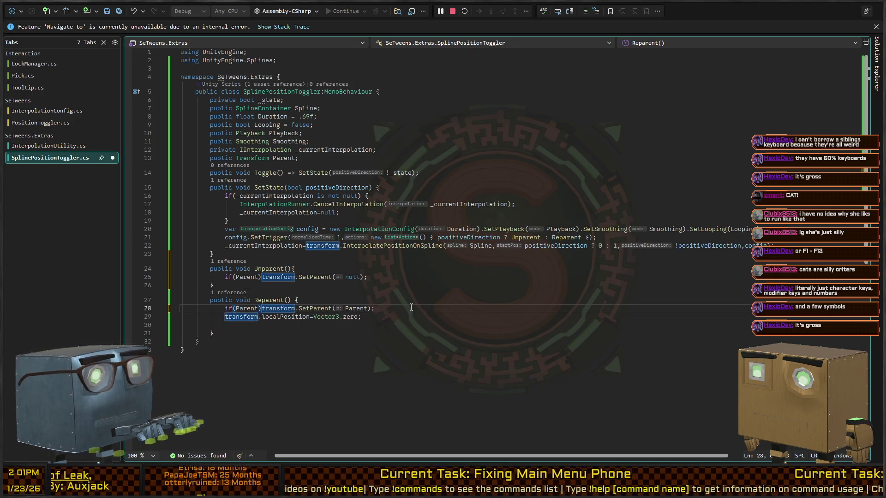
Review the Unparent, Toggle and SetState code, then return to the Unity editor.
key("Up")
key("Up")
key("Up")
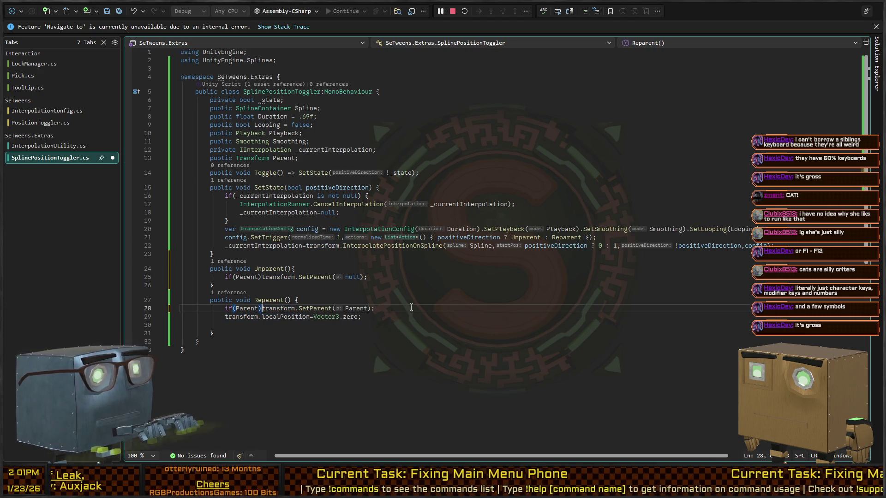
left_click(360, 277)
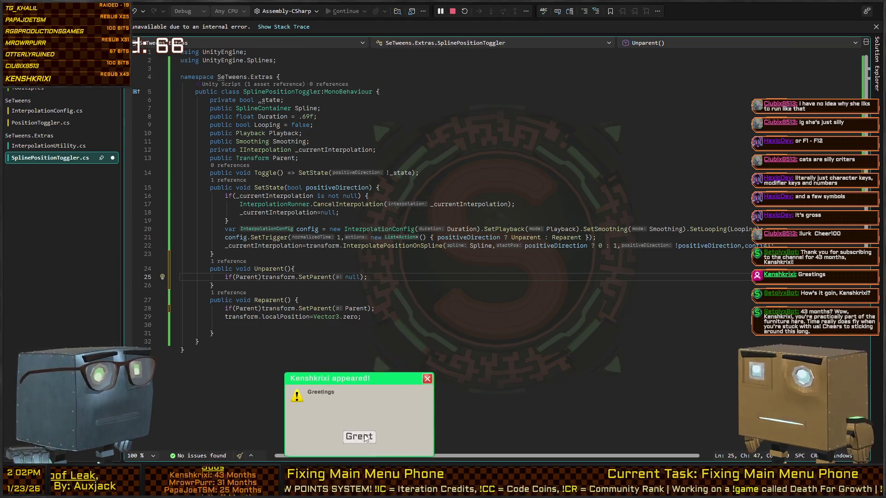
left_click(461, 170)
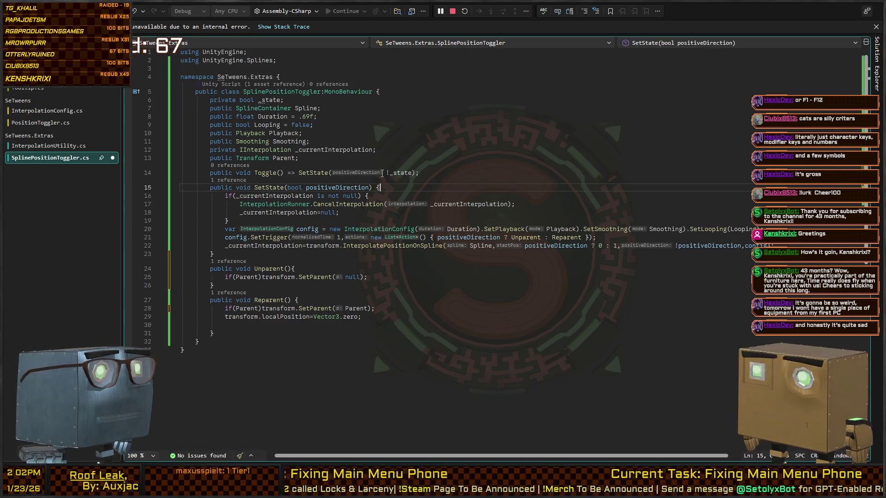
key("Left")
key("Left")
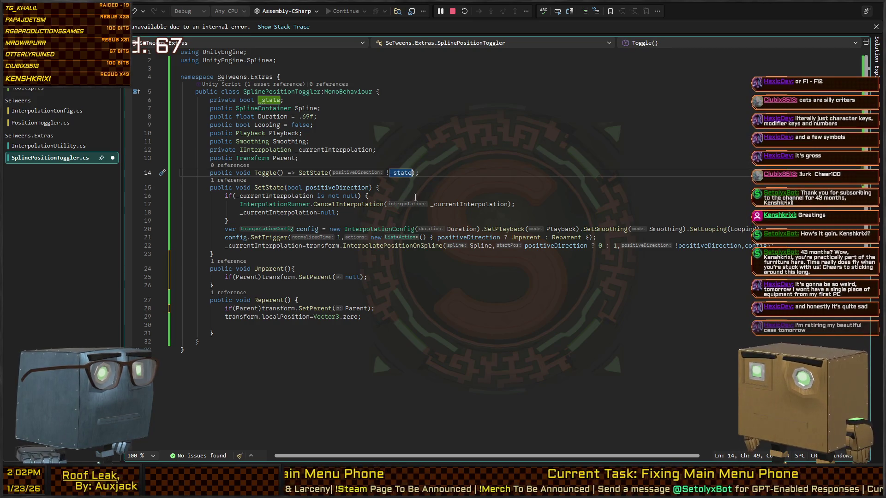
key("Down")
key("Down")
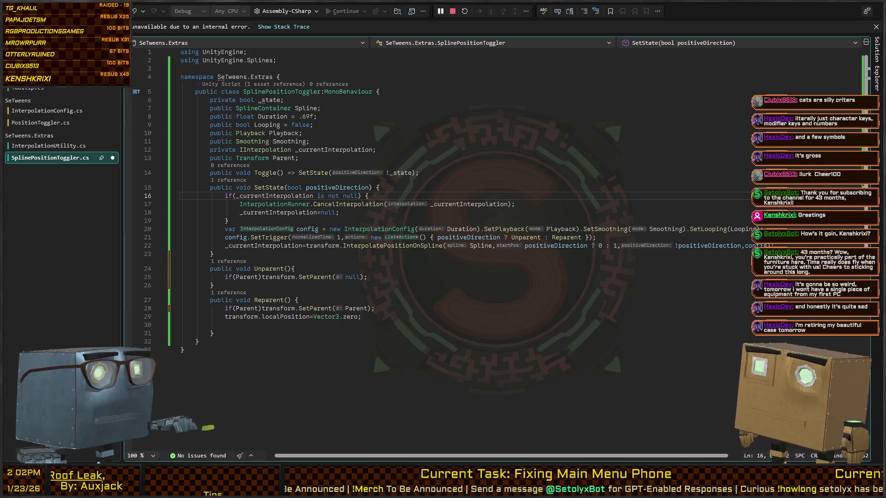
key("alt+Tab")
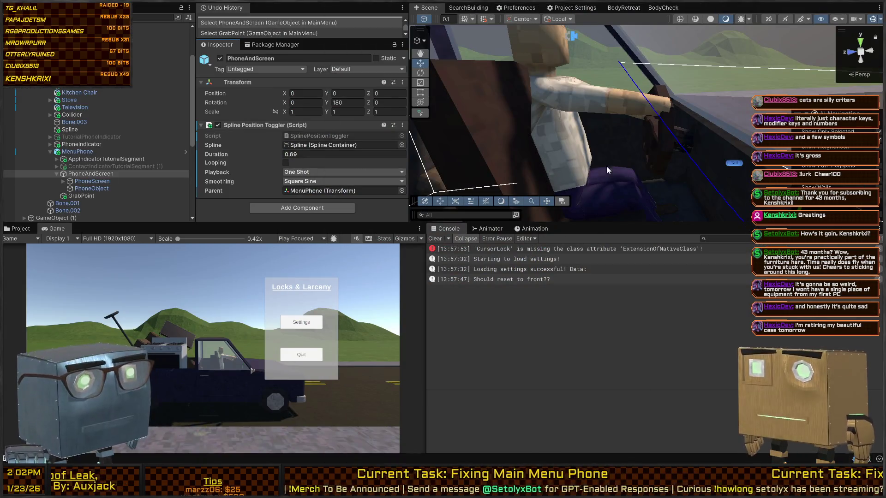
Fly the Scene camera around the phone in the truck cab, then reopen SplinePositionToggler.cs.
right_click(659, 127)
key("s")
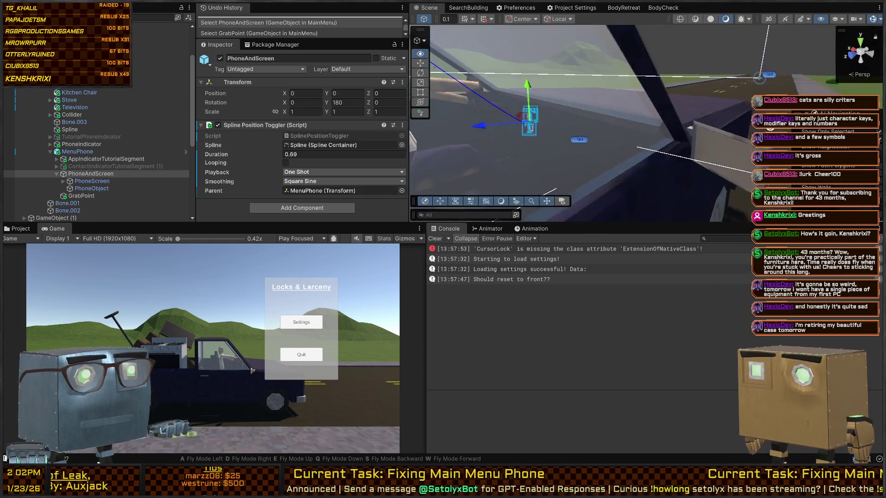
key("w")
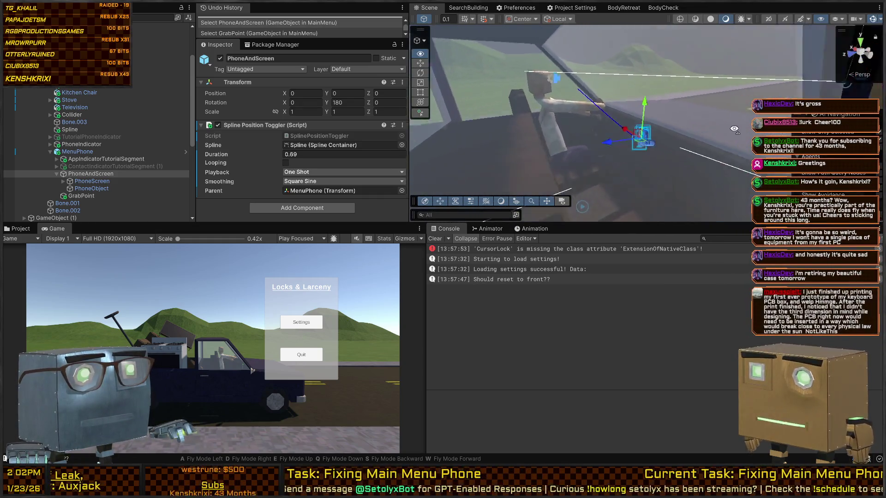
double_click(312, 134)
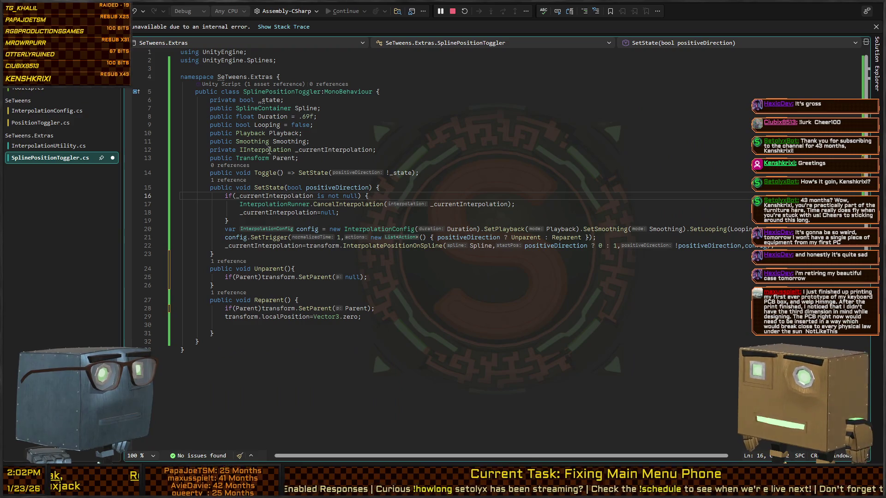
left_click(304, 150)
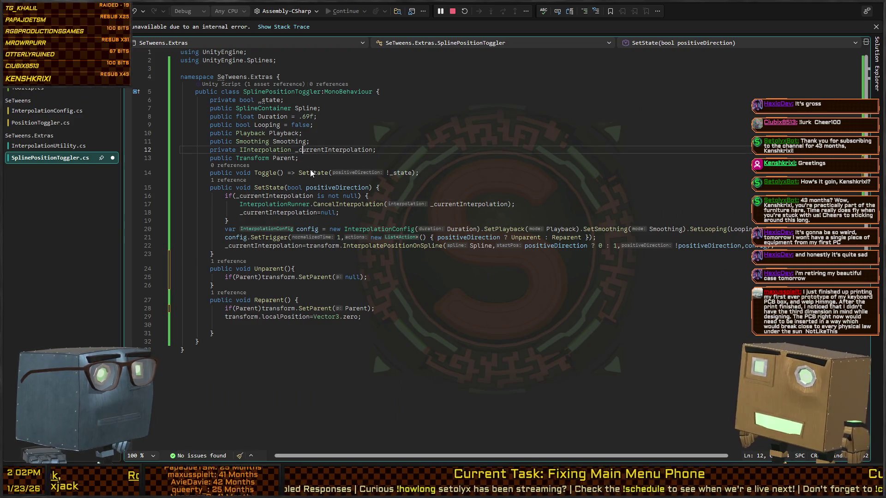
Change line 13 to 'public Transform Parent,ParentB;'.
left_click(318, 158)
type(",")
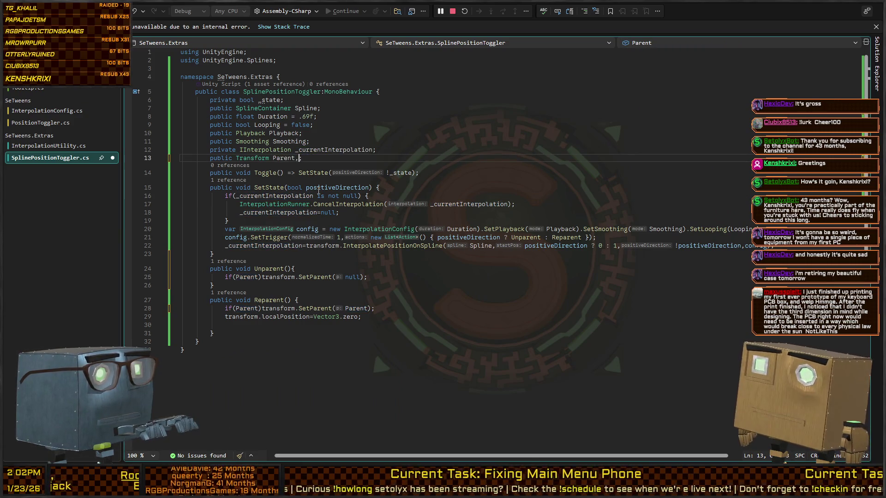
type("ParentB")
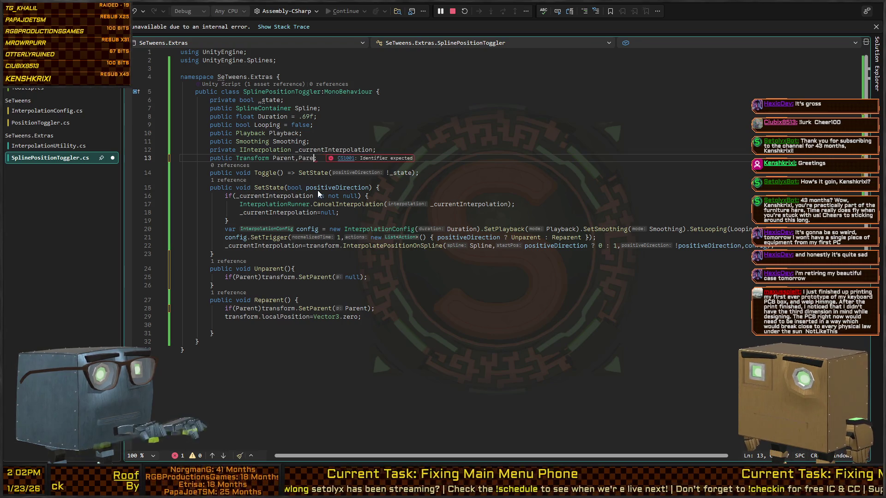
left_click(317, 189)
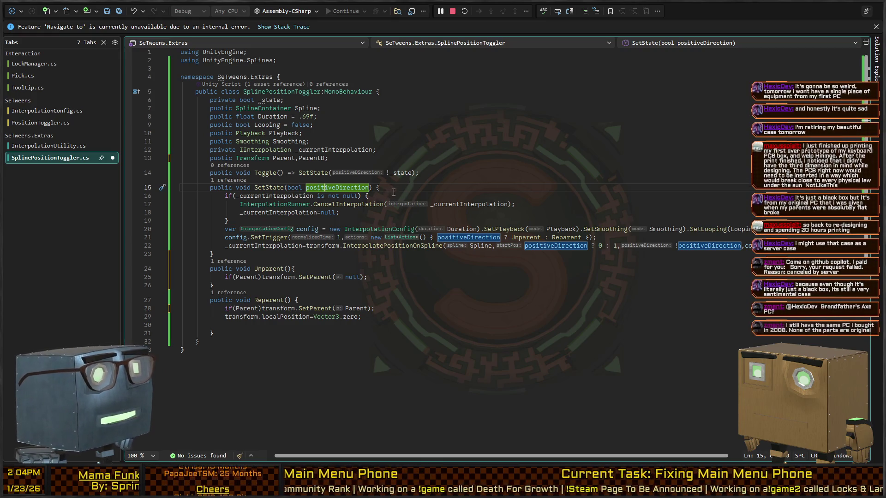
Review the InterpolationConfig setup in SetState and save the script.
left_click(359, 229)
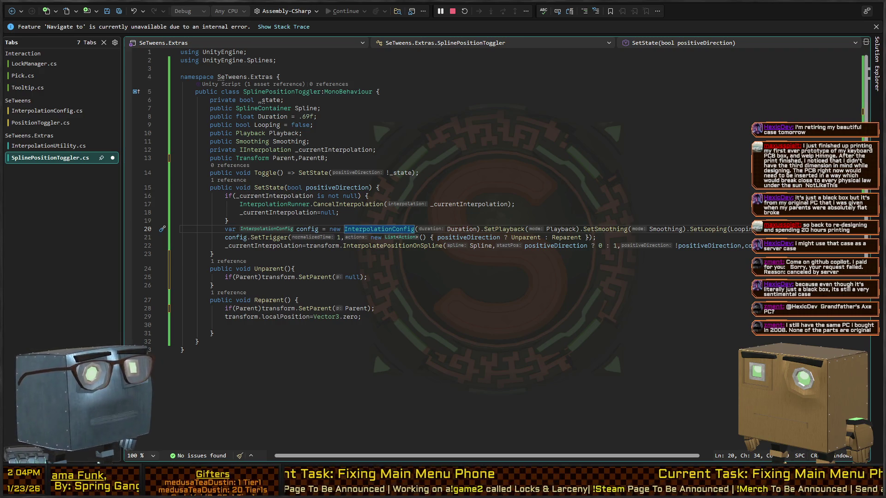
key("Down")
key("Down")
key("Down")
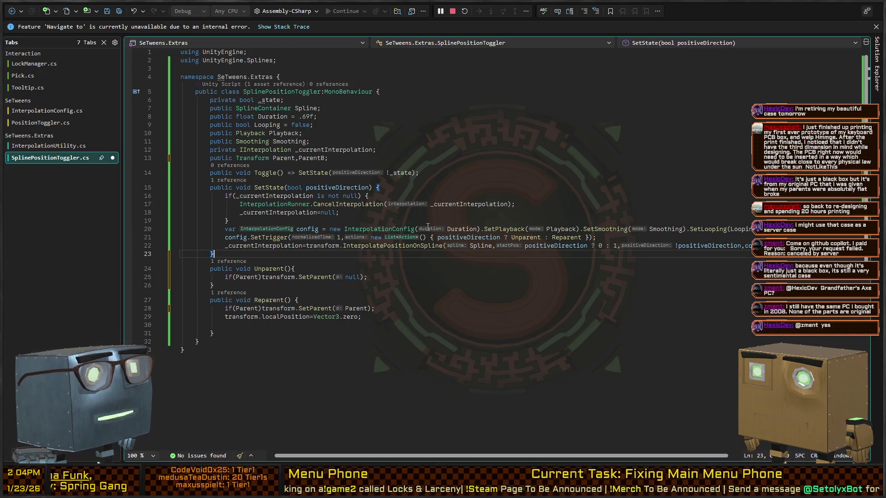
key("ctrl+s")
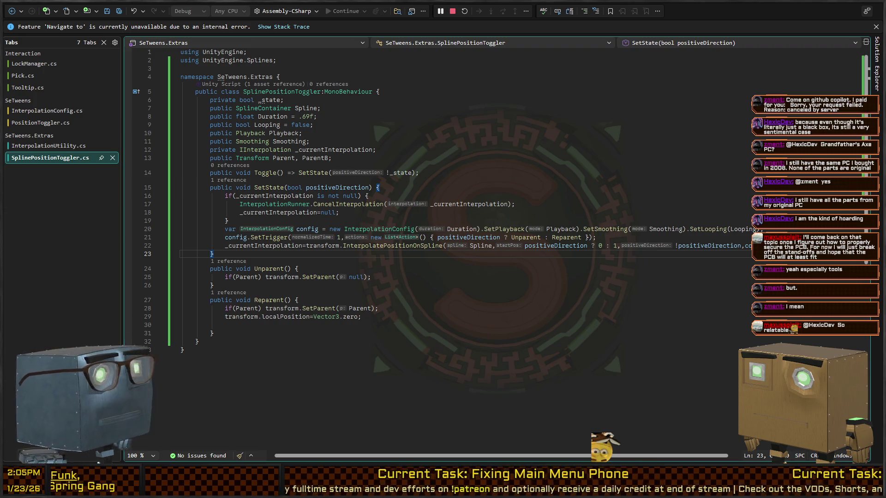
Change Unparent's call to SetParent(ParentB ? ParentB : null), save, and return to Unity.
left_click(505, 158)
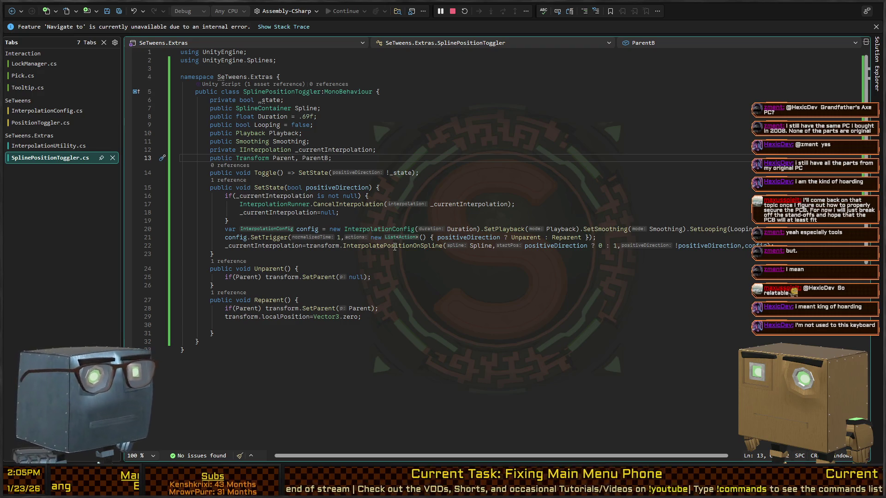
left_click(345, 272)
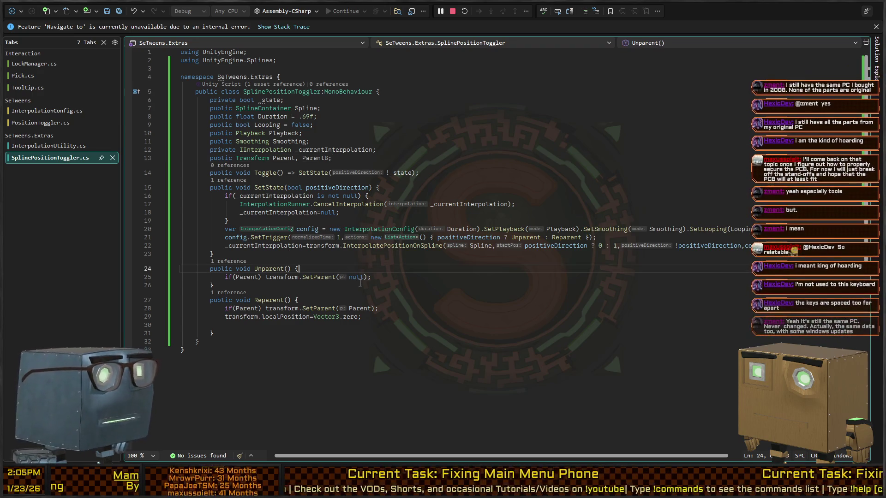
key("Down")
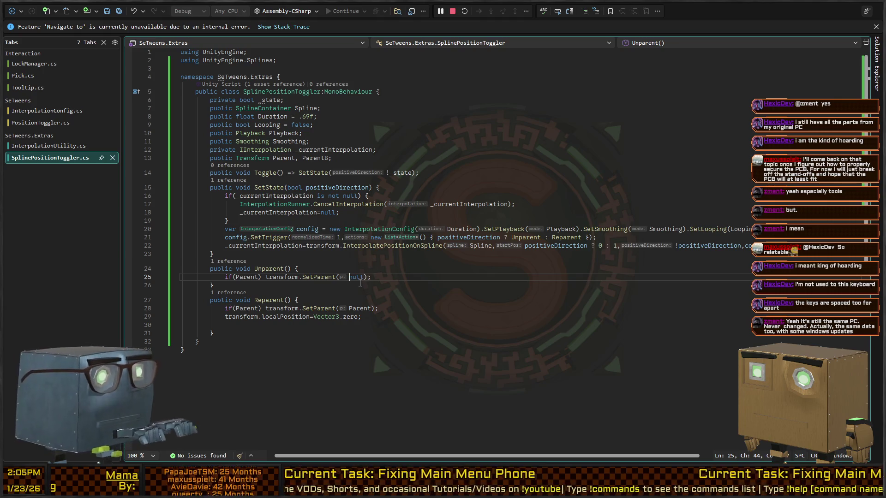
type("ParentB?")
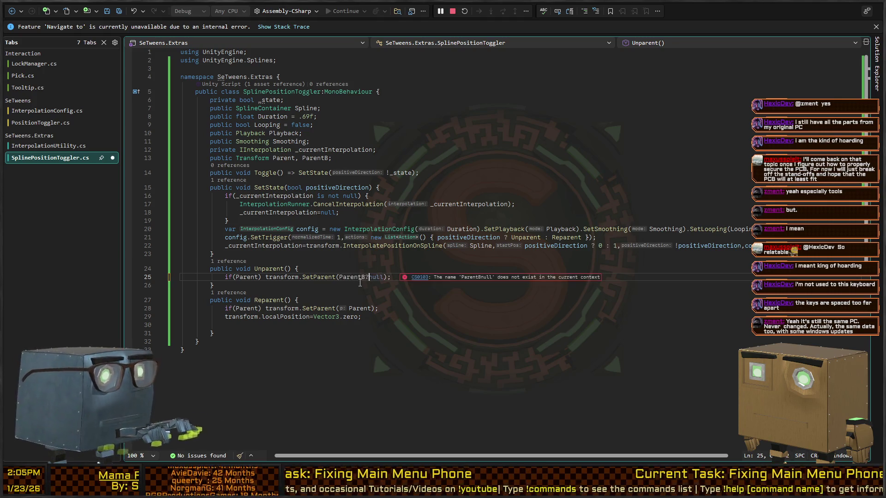
type("ParentB:")
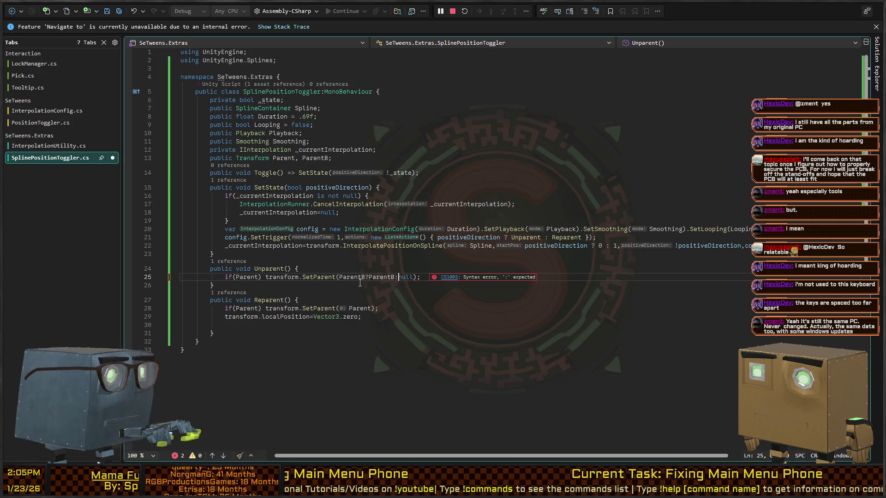
key("ctrl+s")
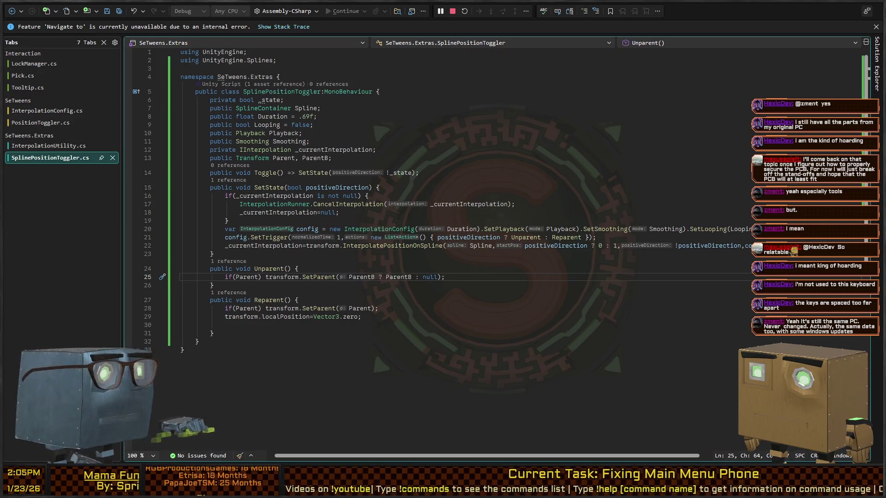
key("alt+Tab")
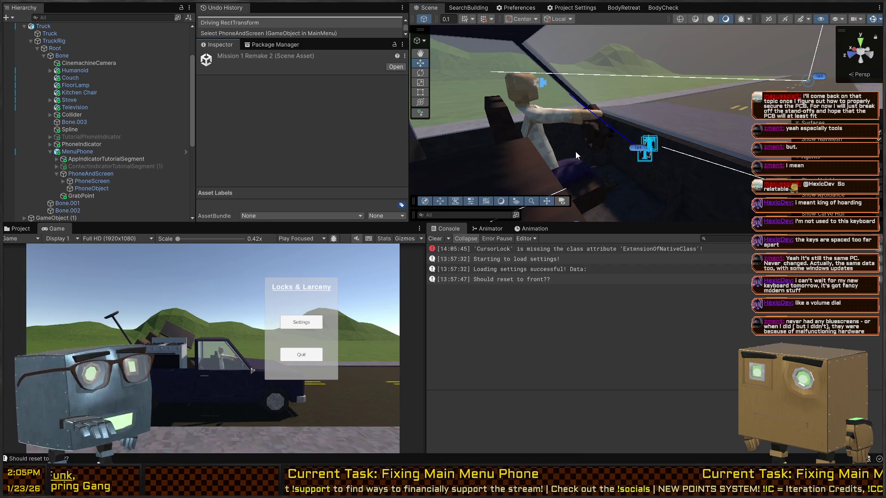
Orbit the Scene view around the truck cab and glance at the script in Visual Studio.
right_click(620, 159)
left_click_drag(620, 157, 646, 155)
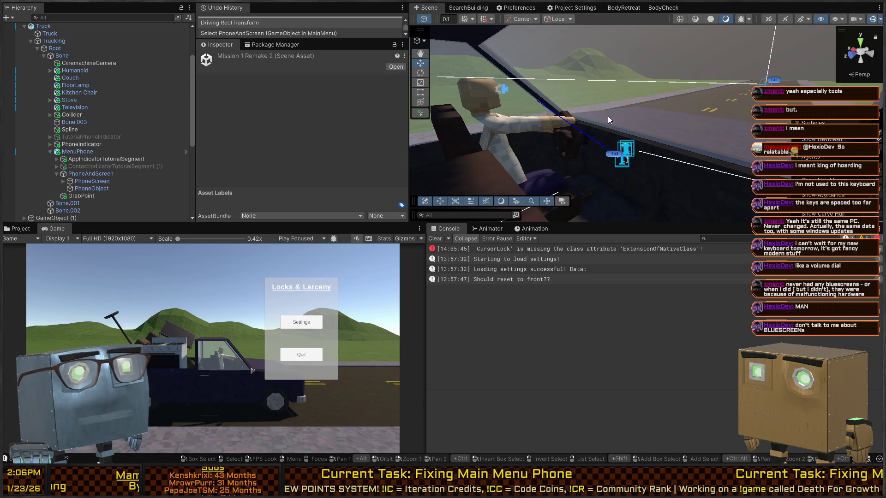
mouse_move(608, 116)
left_mouse_down()
mouse_move(540, 109)
mouse_move(534, 128)
mouse_move(554, 135)
left_mouse_up()
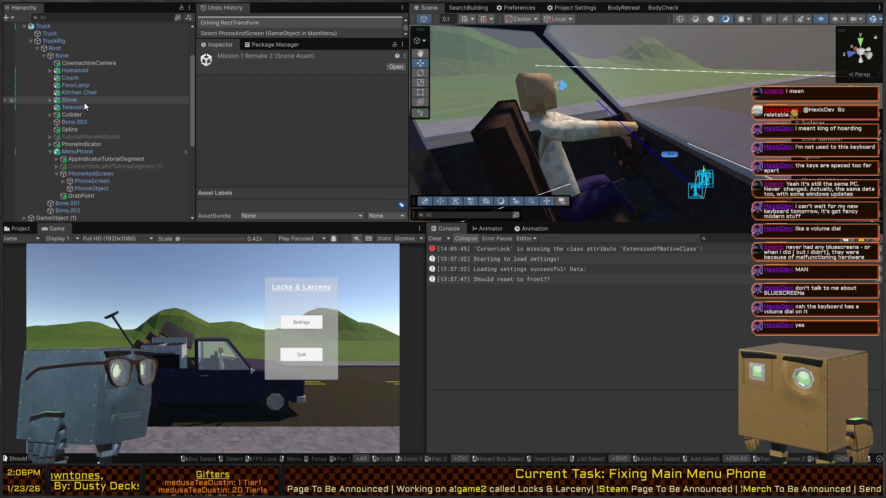
key("alt")
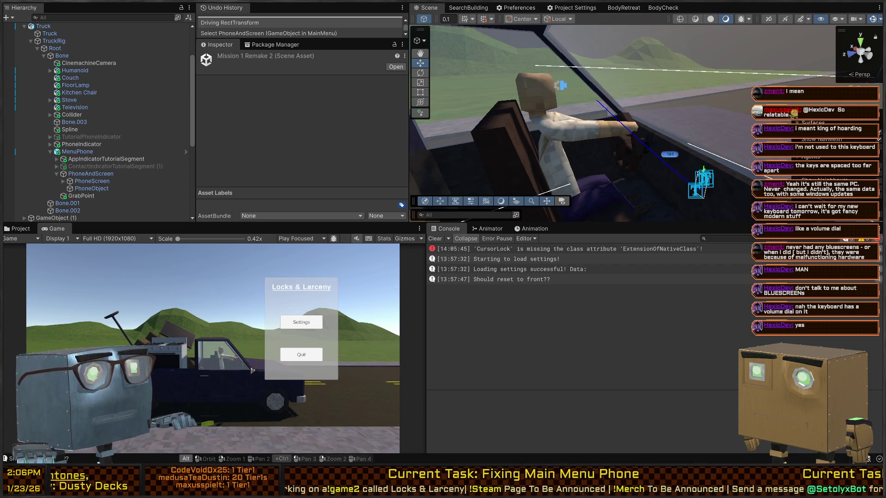
key("alt+Tab")
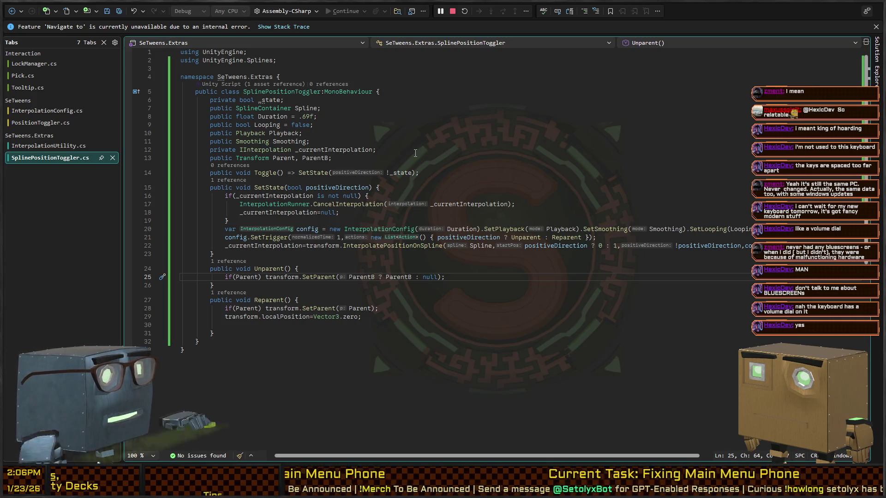
key("alt+Tab")
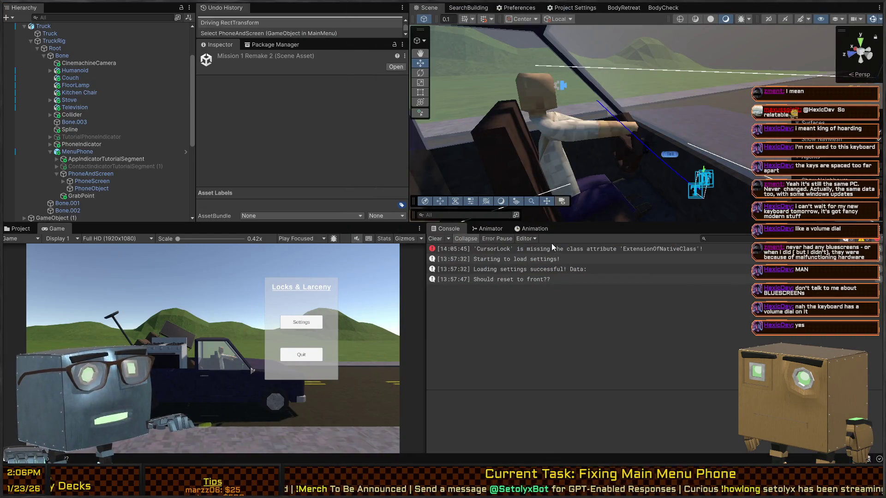
Clear the CursorLock error from the Console and start the game with the Game view maximized.
left_click(553, 246)
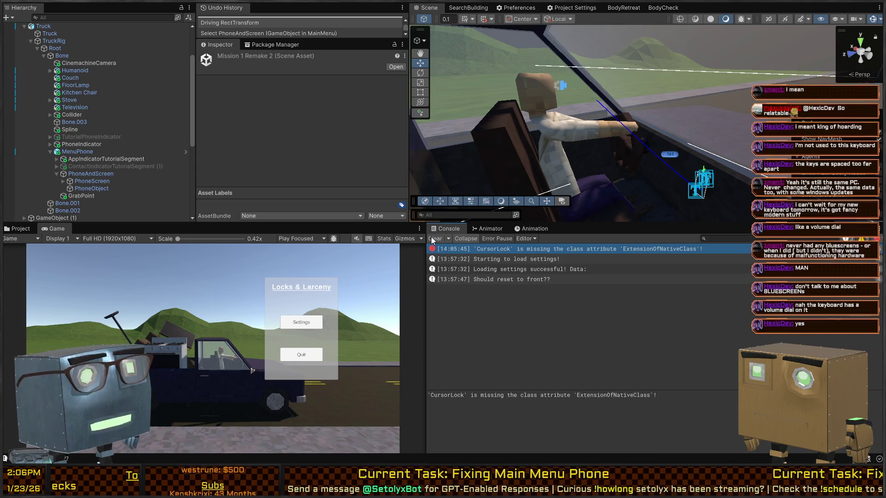
left_click(431, 237)
right_click(579, 106)
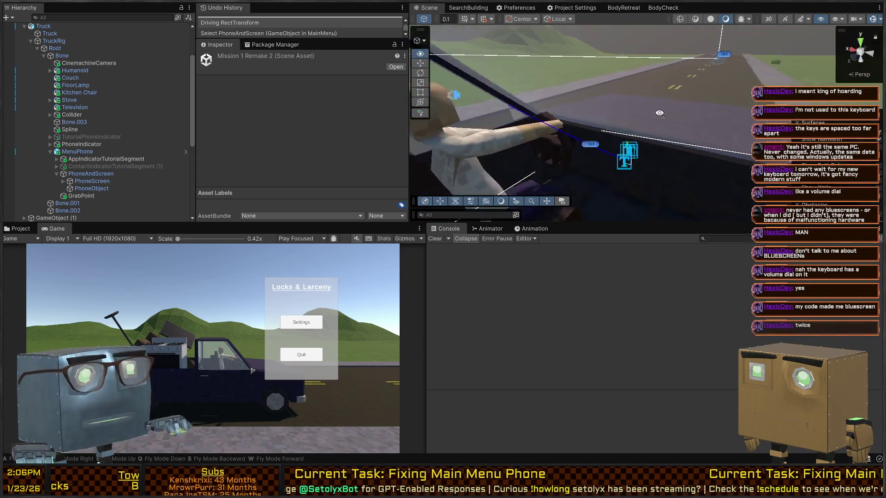
key("w")
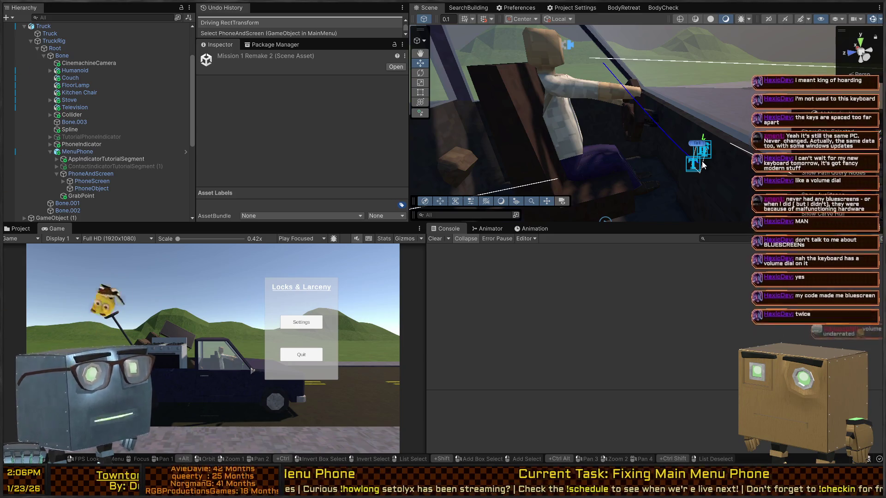
key("shift+space")
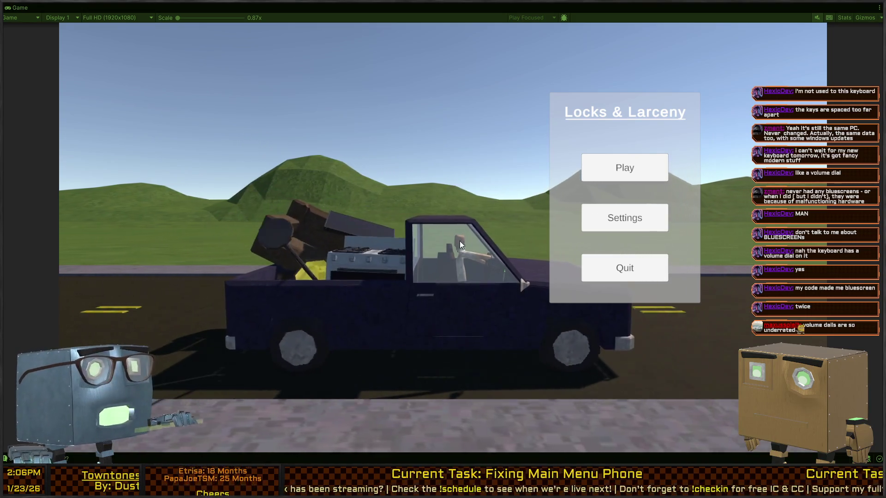
Press Play on the game menu, skip the driving intro, and exit Play mode.
left_click(629, 169)
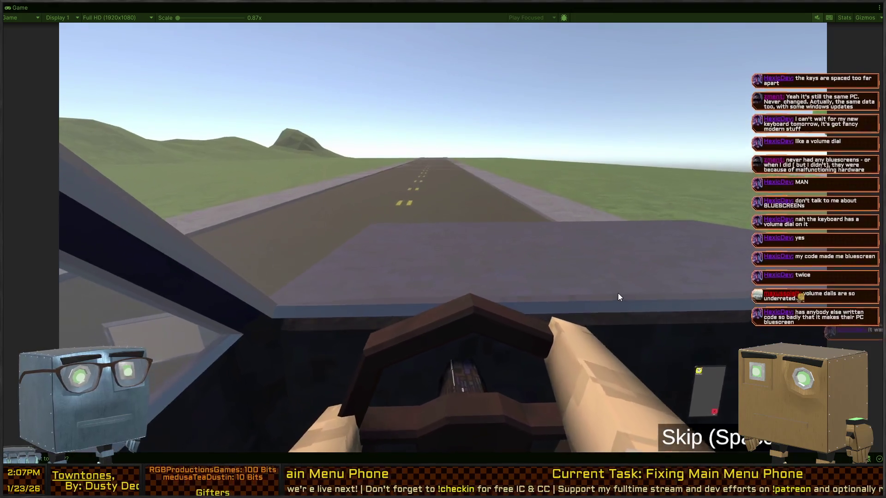
key("ctrl+p")
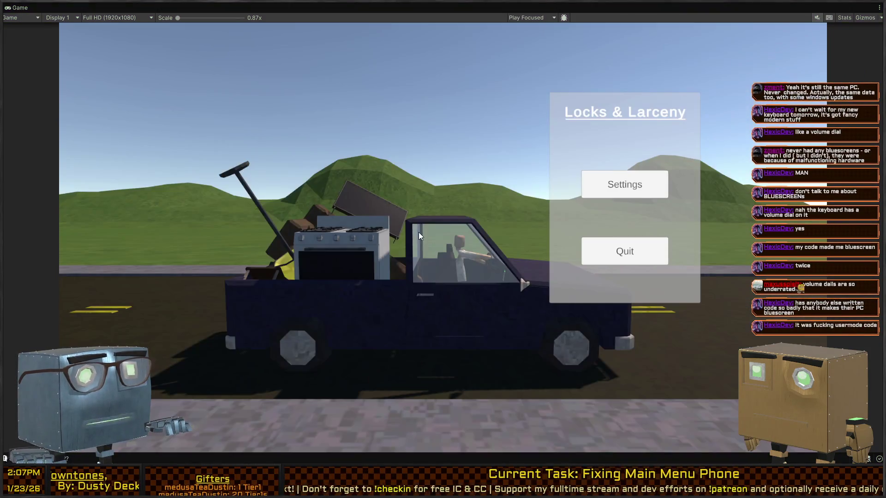
key("shift+space")
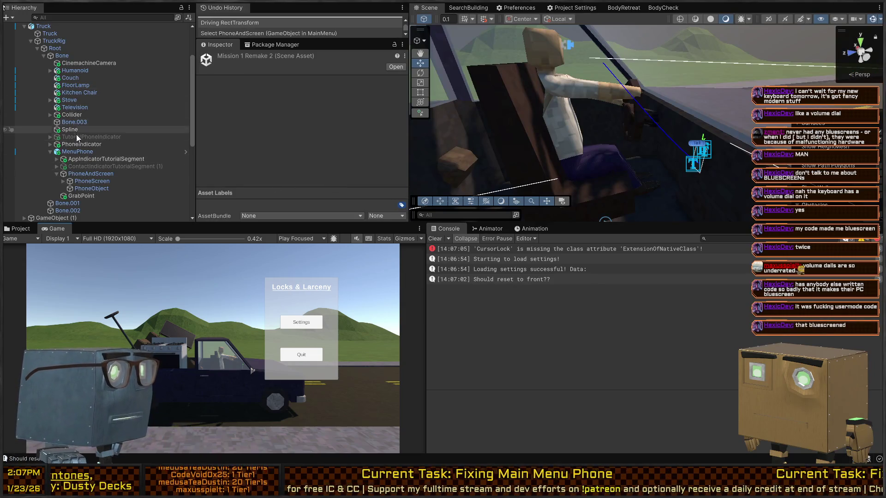
Move the Spline Position Toggler component from PhoneAndScreen onto MenuPhone.
left_click(70, 153)
left_click(85, 173)
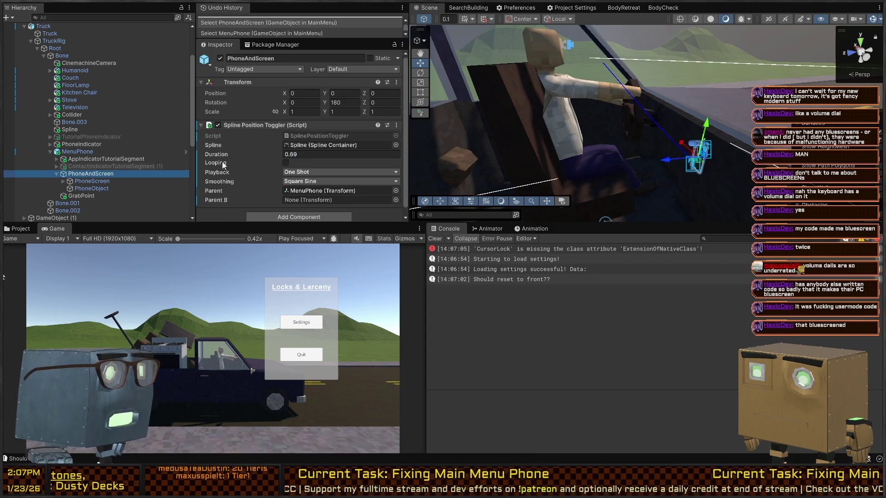
left_click_drag(233, 120, 69, 153)
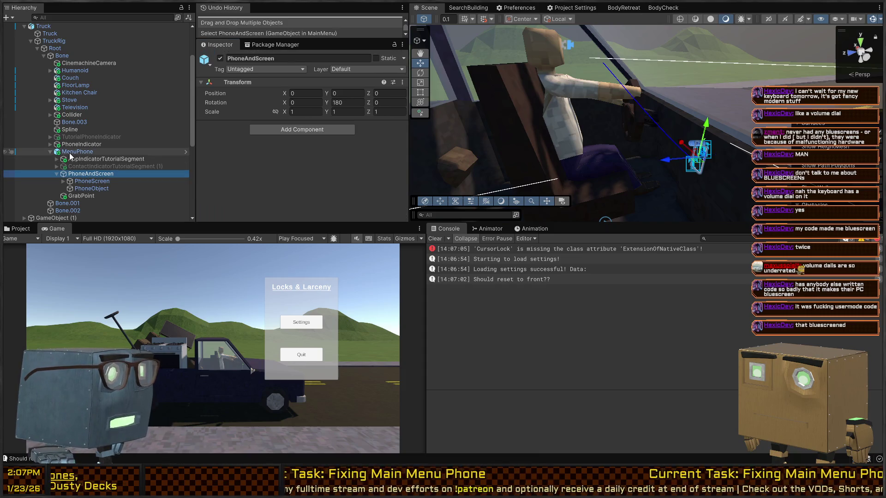
scroll(248, 140, "down", 8)
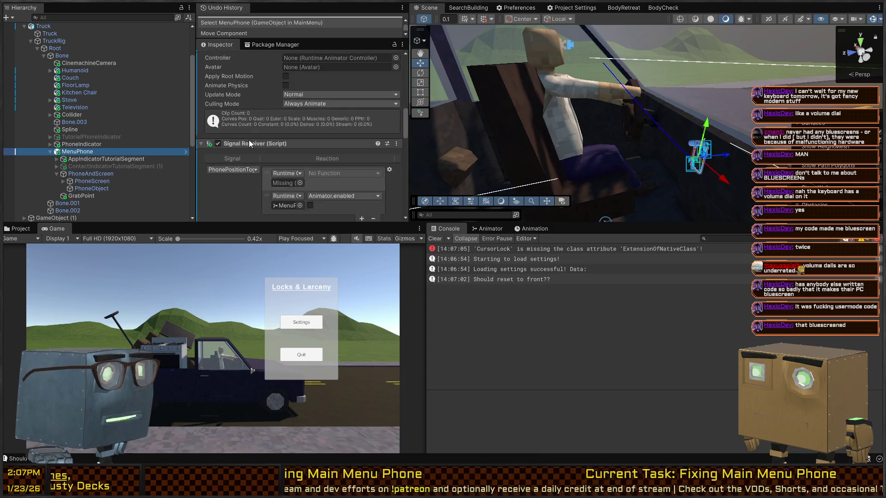
scroll(248, 141, "up", 2)
scroll(69, 138, "up", 3)
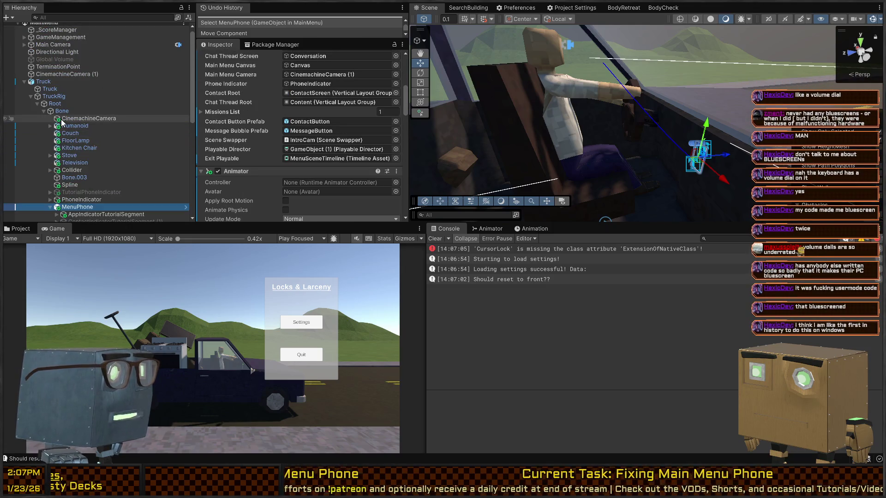
scroll(267, 123, "down", 10)
scroll(252, 123, "down", 5)
scroll(248, 138, "up", 5)
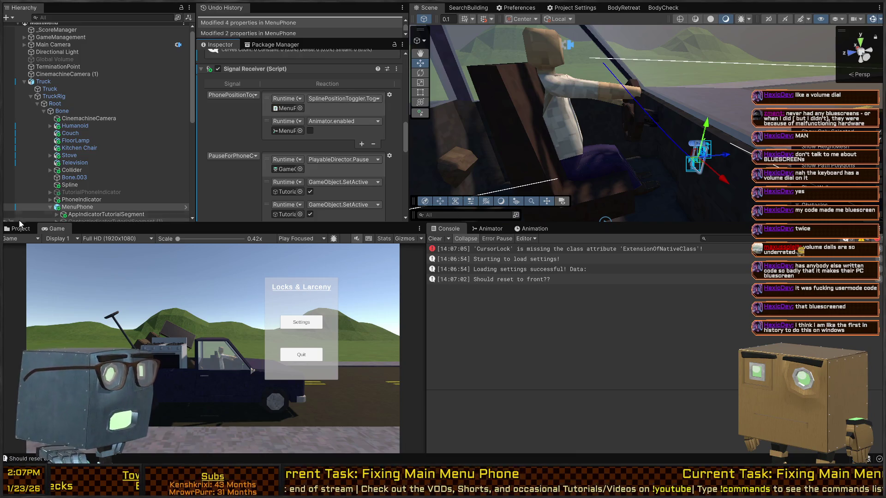
scroll(248, 134, "down", 10)
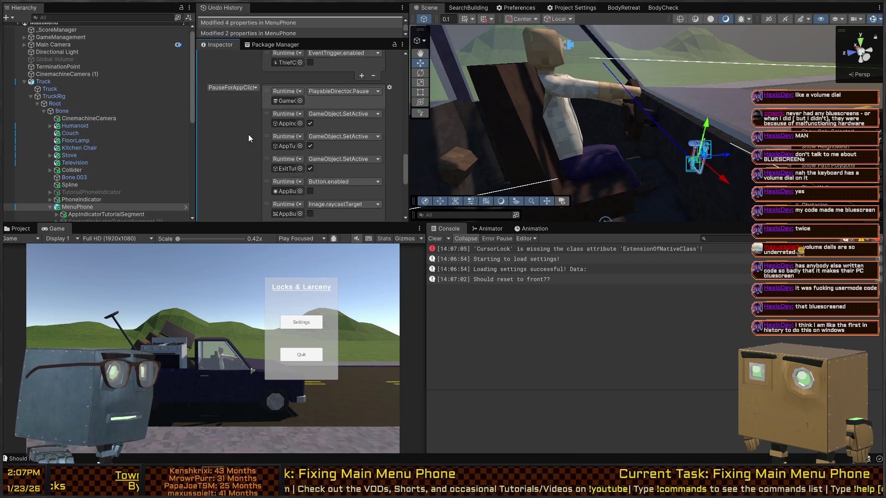
Set the toggler's Parent to Bone and Parent B to CinemachineCamera, then start the game.
left_click_drag(55, 111, 351, 140)
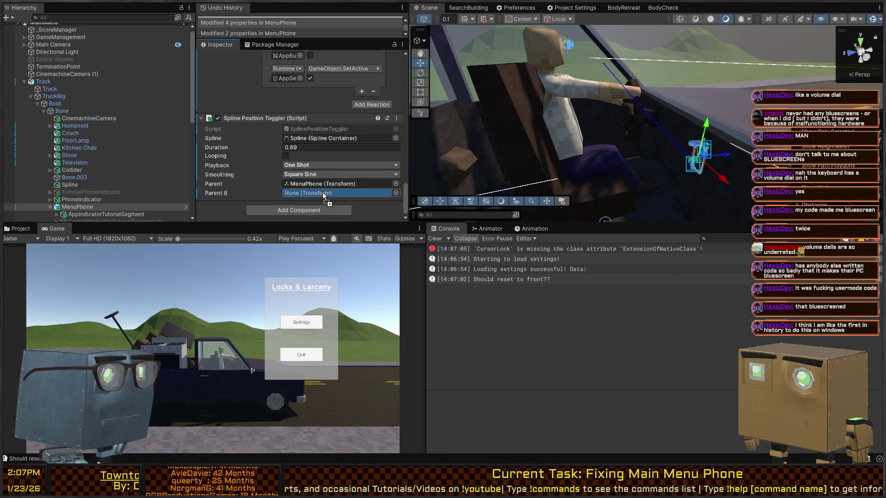
mouse_move(205, 203)
left_mouse_down()
mouse_move(139, 155)
mouse_move(138, 111)
mouse_move(319, 202)
mouse_move(319, 184)
left_mouse_up()
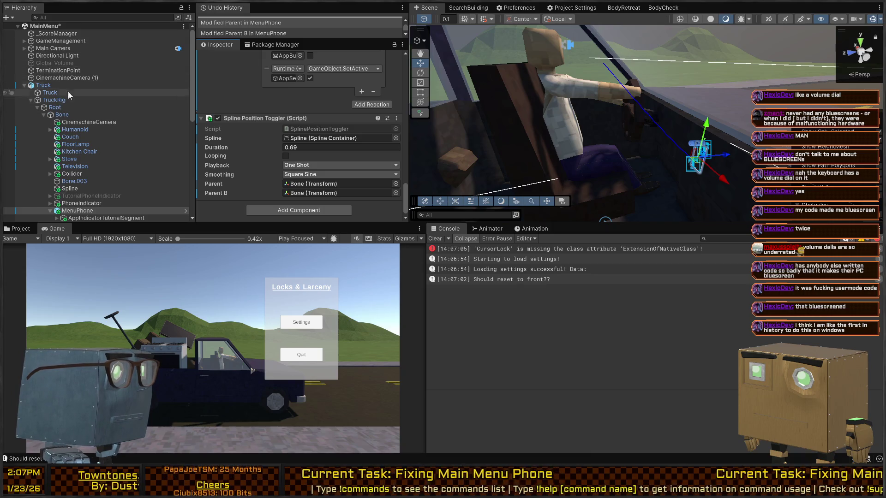
left_click(91, 123)
left_click_drag(90, 124, 306, 194)
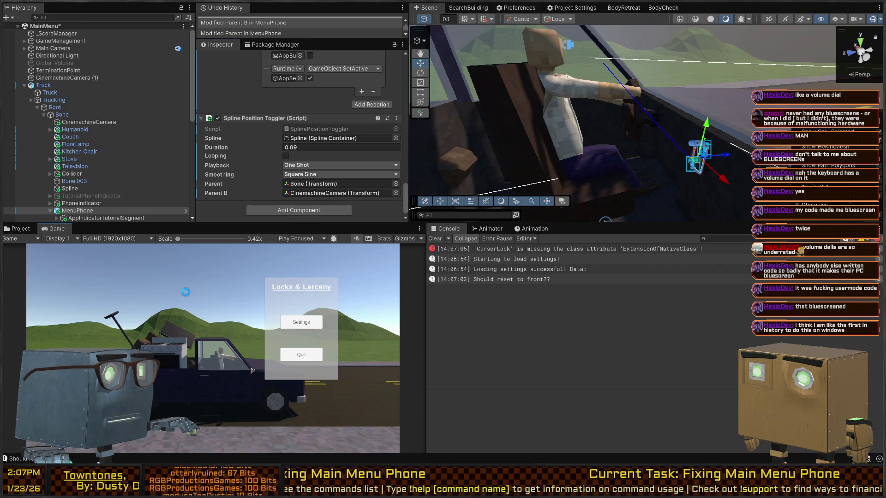
key("shift+space")
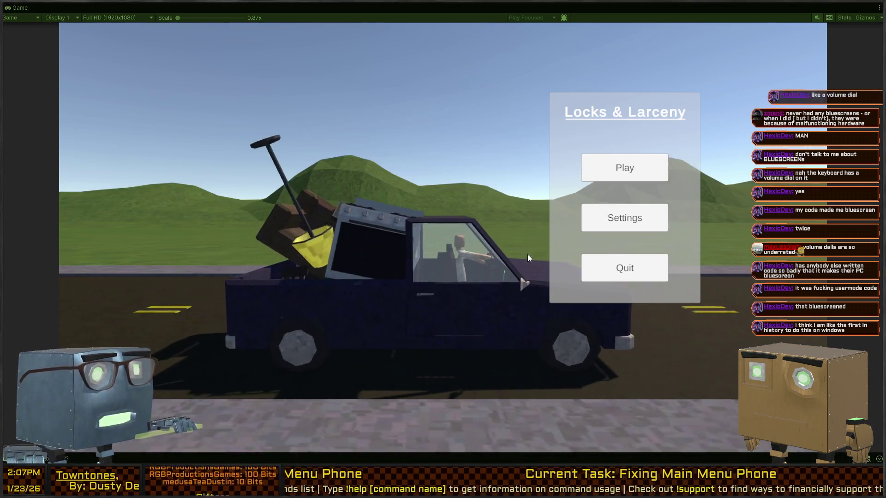
Play from the menu, quit out of the phone, play again, click the phone, and skip the intro.
left_click(638, 164)
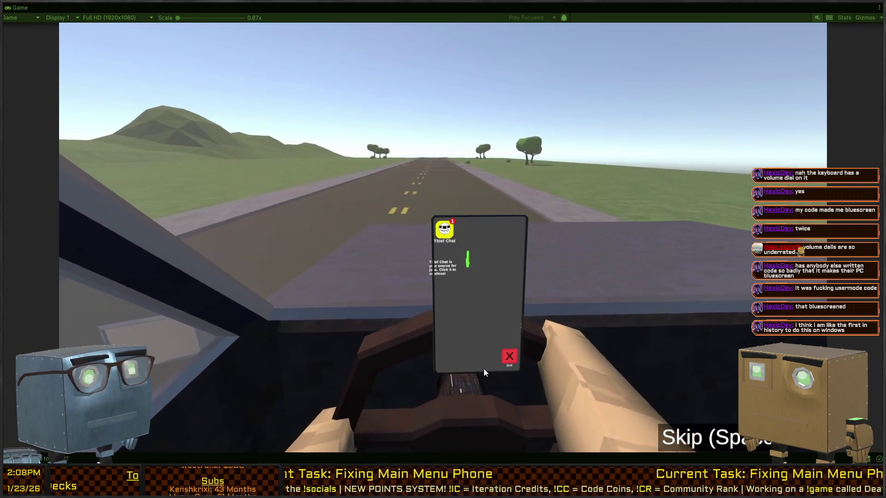
left_click(507, 355)
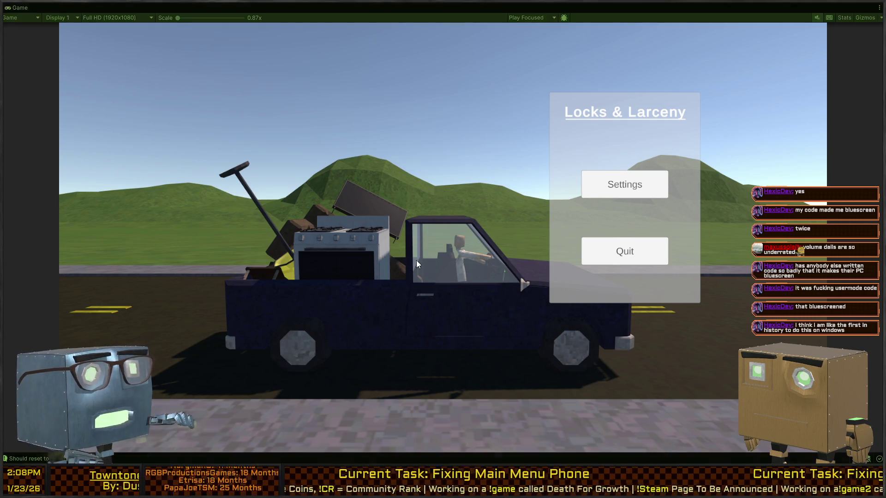
left_click(613, 169)
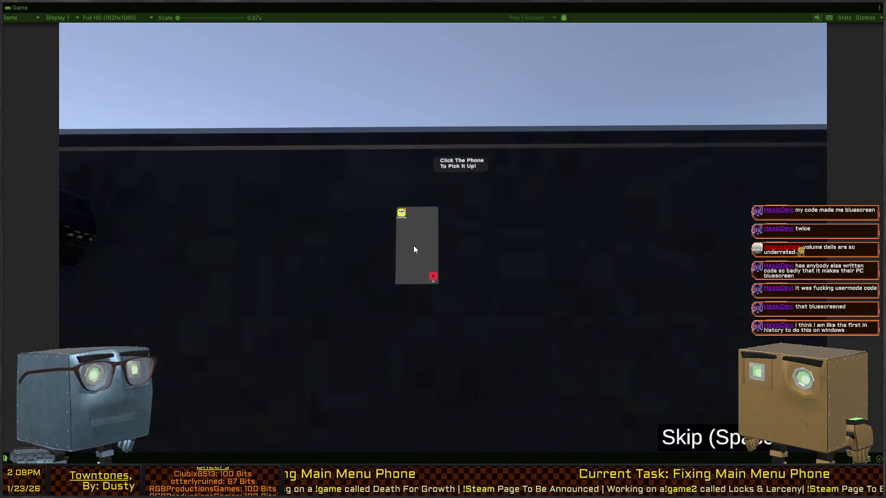
left_click(413, 247)
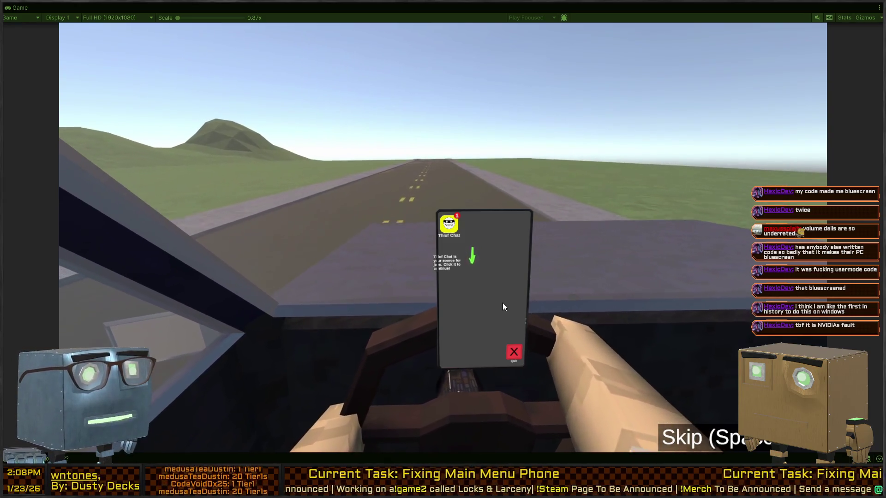
key("space")
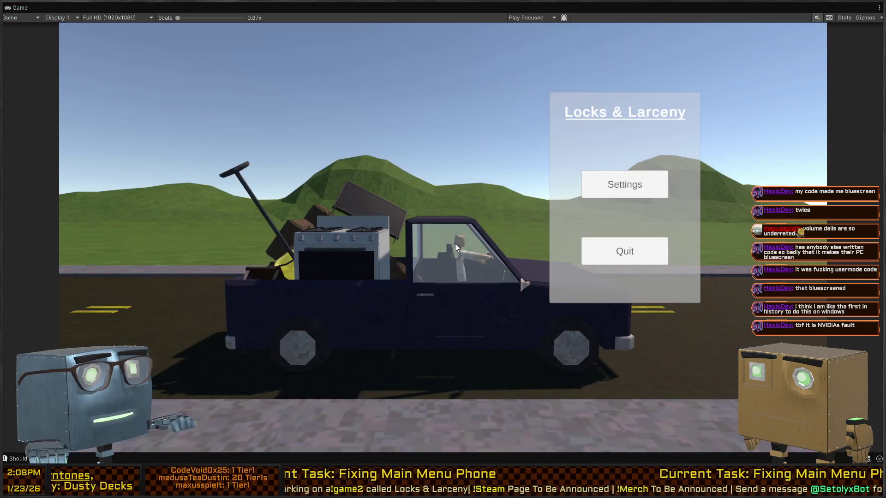
Exit Play mode and fly the Scene camera to frame the phone markers by the windshield.
key("shift+space")
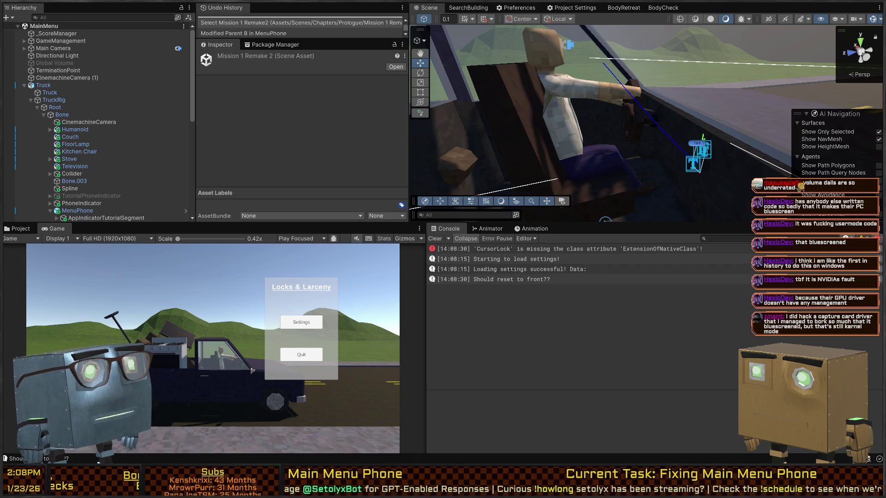
mouse_move(616, 86)
left_mouse_down()
mouse_move(729, 105)
mouse_move(636, 96)
left_mouse_up()
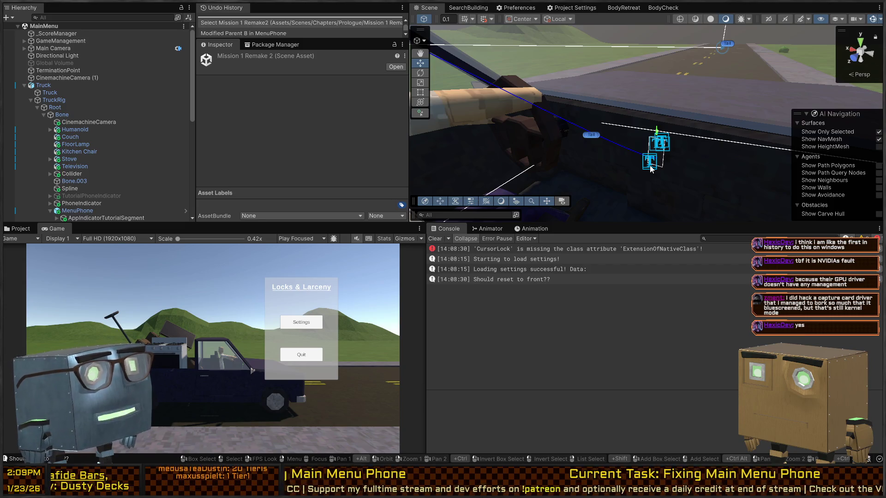
right_click(632, 142)
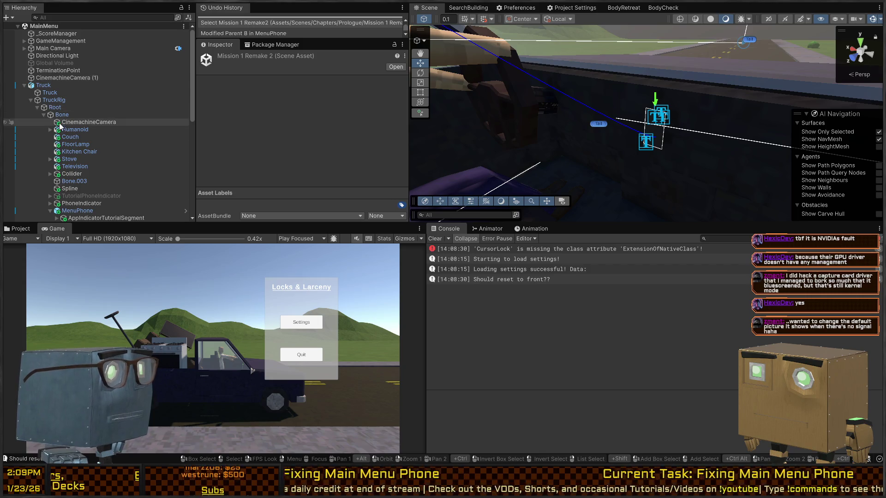
Zoom toward the phone markers and activate TutorialPhoneIndicator.
left_click_drag(640, 126, 594, 93)
left_click(623, 116)
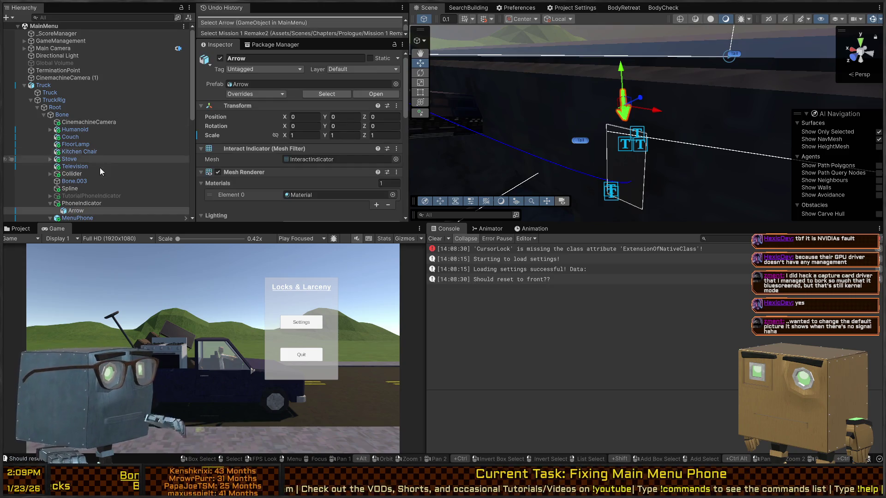
scroll(77, 139, "down", 3)
left_click(77, 140)
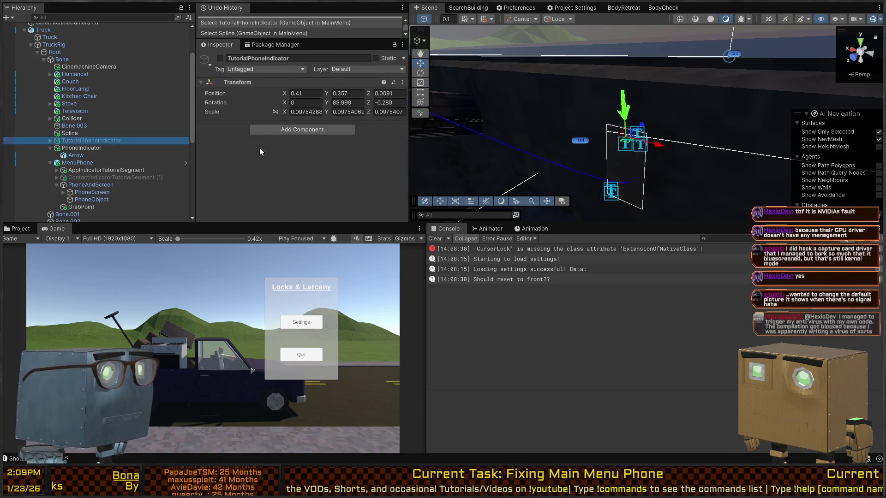
key("alt+shift+a")
Expand TutorialPhoneIndicator's children and turn on ContactIndicatorTutorialSegment (1) under MenuPhone.
left_click_drag(614, 125, 606, 110)
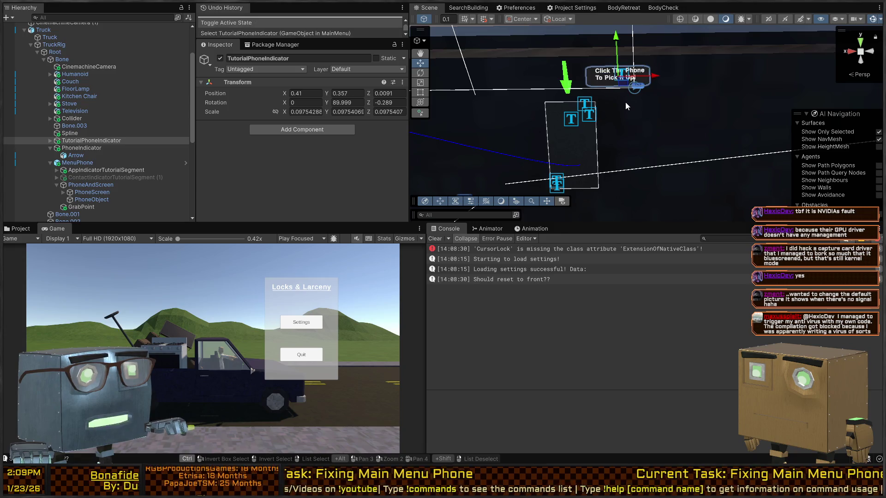
left_click(74, 141)
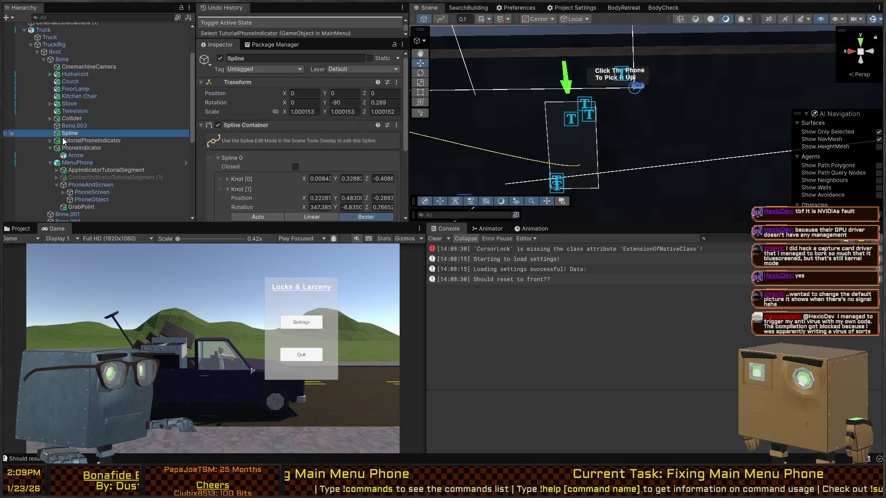
left_click(50, 141)
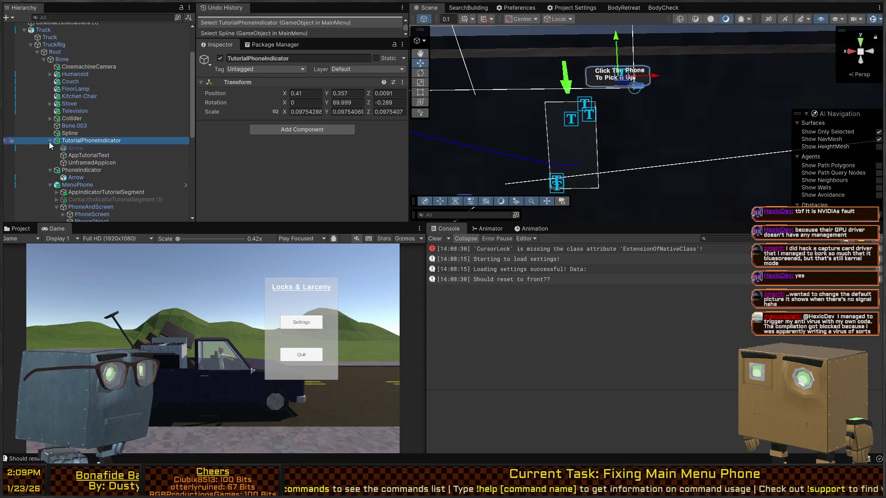
left_click(73, 156)
left_click(77, 170)
left_click(76, 177)
left_click(79, 185)
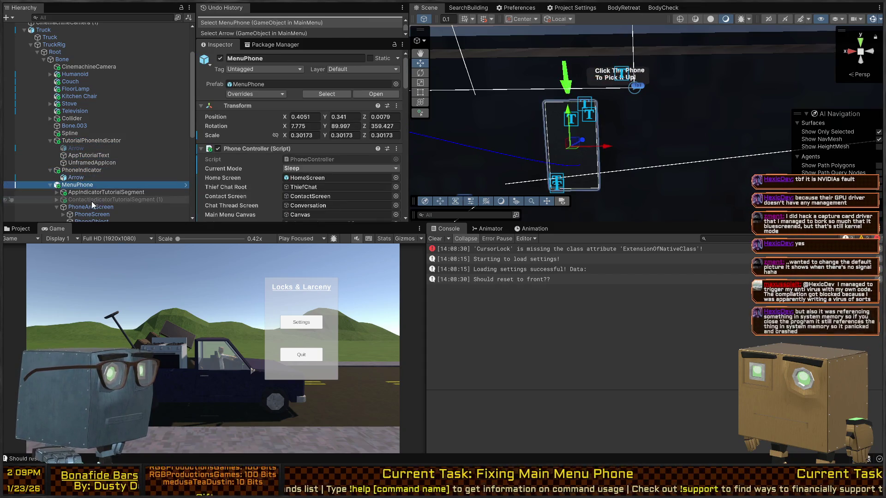
left_click(110, 199)
key("alt+shift+a")
Scale up ContactIndicatorTutorialSegment (1) and check it in the maximized Game view.
key("r")
mouse_move(576, 137)
left_mouse_down()
mouse_move(613, 107)
mouse_move(579, 153)
mouse_move(567, 192)
mouse_move(604, 82)
left_mouse_up()
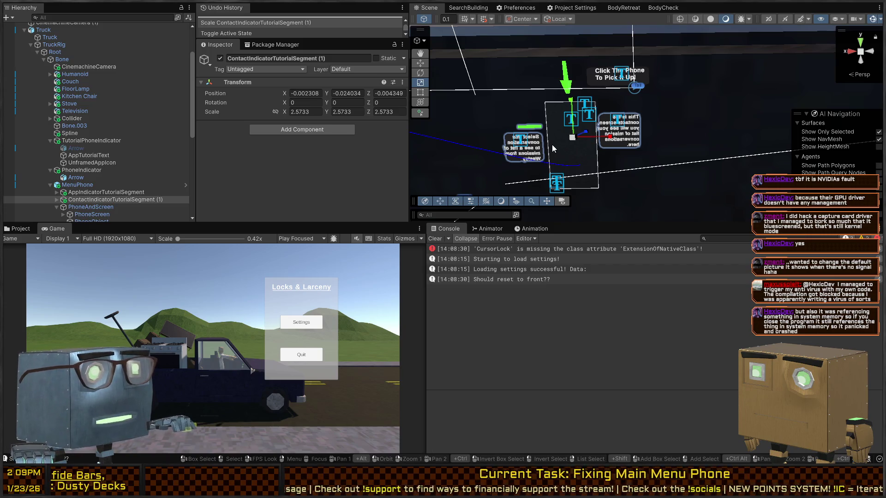
key("ctrl")
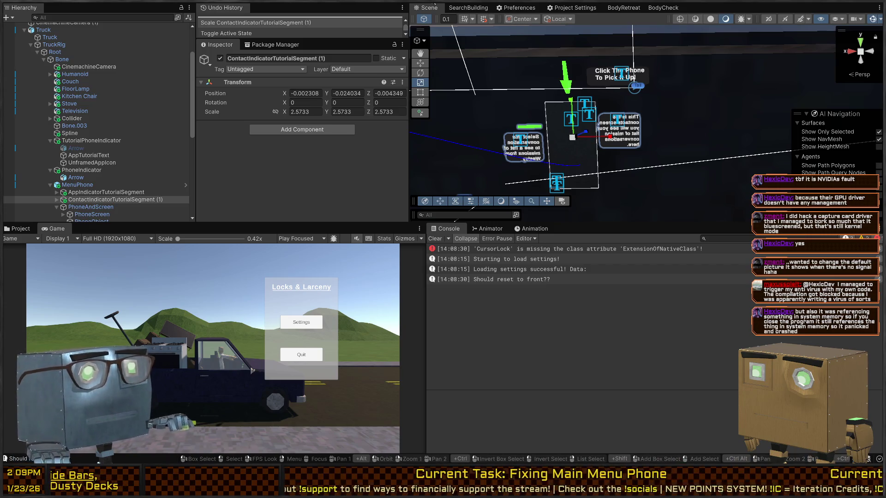
key("shift+space")
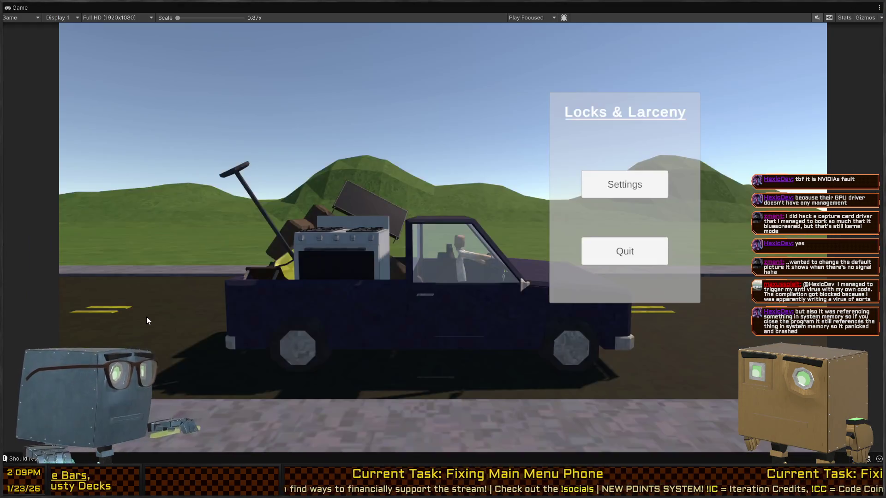
key("shift+space")
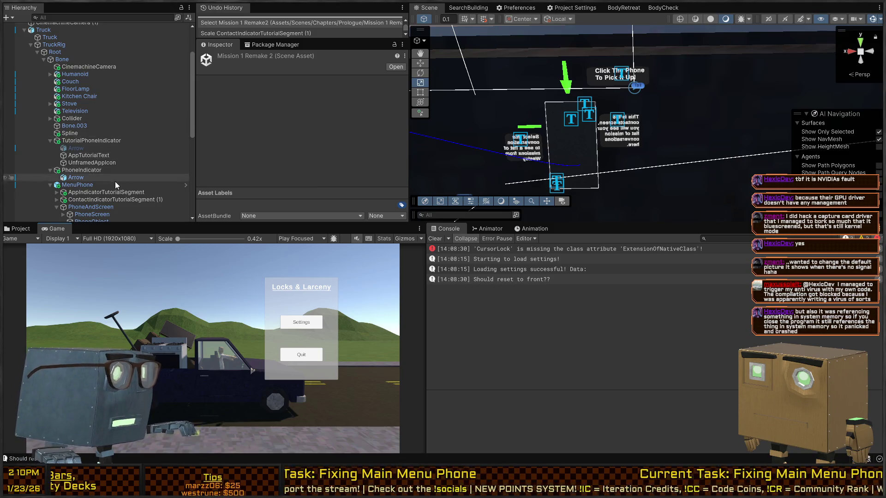
Deactivate TutorialPhoneIndicator, PhoneIndicator, ContactIndicatorTutorialSegment (1) and AppIndicatorTutorialSegment, then enter Play mode.
left_click(103, 144)
key("alt+shift+a")
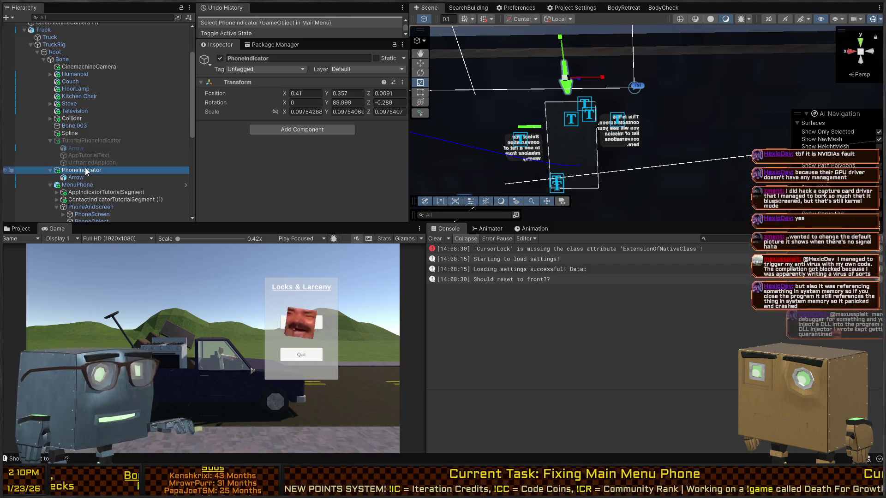
key("alt+shift+a")
left_click(98, 192)
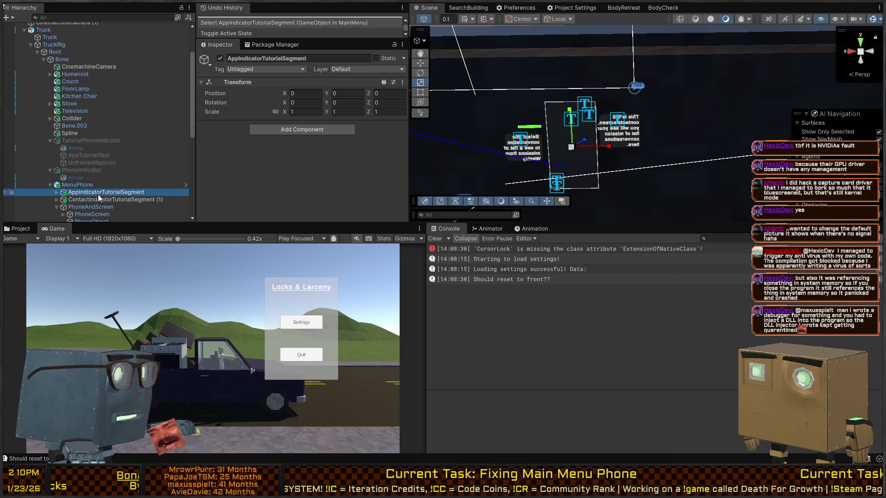
key("alt+shift+a")
key("alt+shift+a")
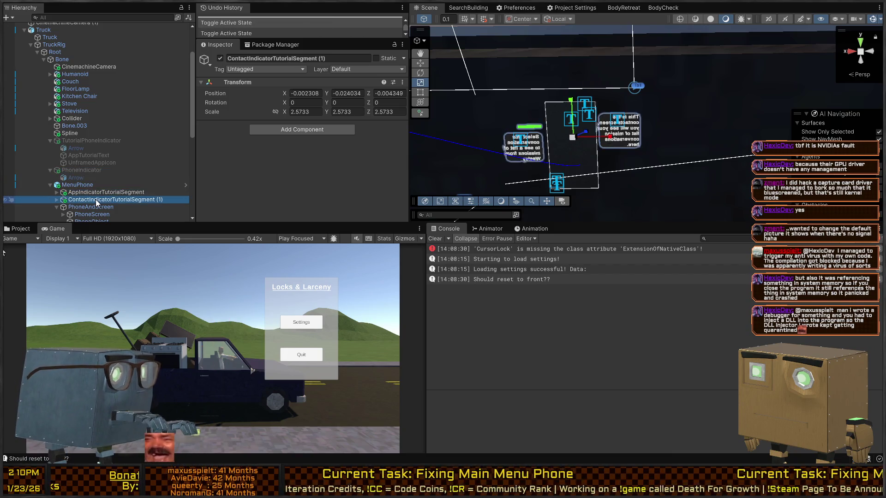
left_click(98, 199)
key("alt+shift+a")
left_click(100, 193)
key("alt+shift+a")
key("ctrl+p")
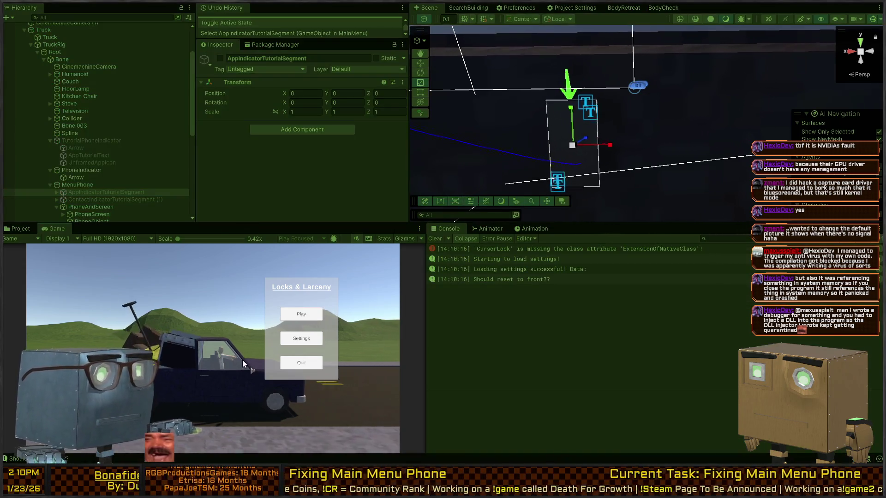
Start the game in a maximized Game view, pick up the phone, and quit to the menu.
left_click(303, 310)
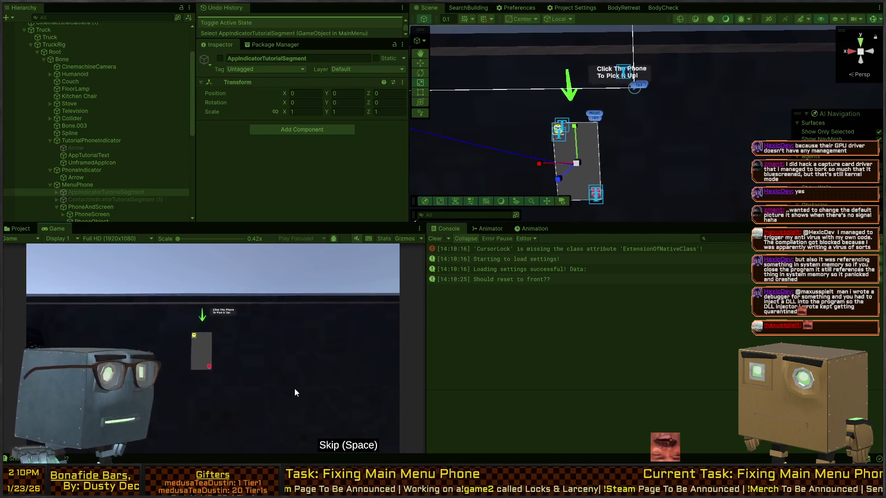
key("shift+space")
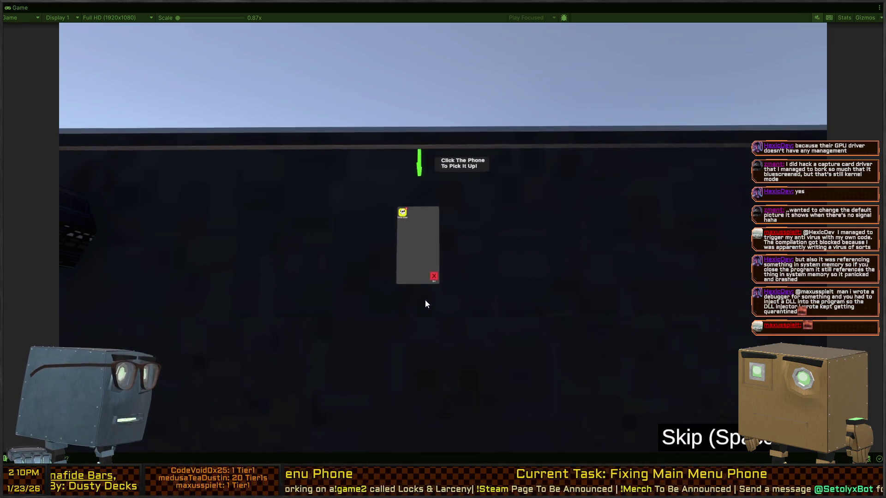
left_click(427, 241)
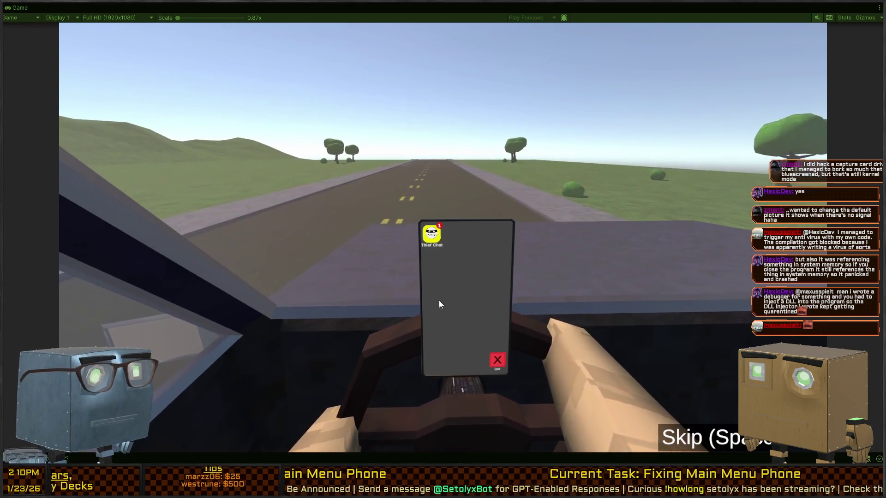
left_click(497, 361)
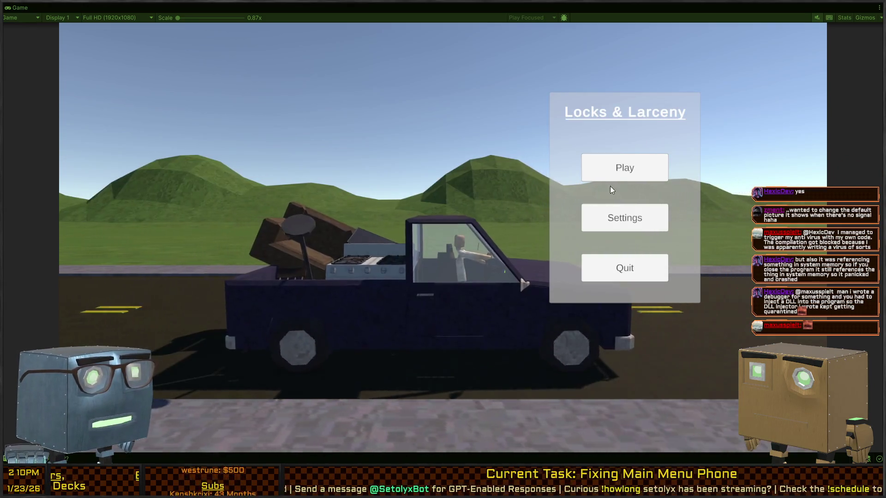
Replay from the main menu, pick up the phone again, and restore the editor layout.
left_click(620, 176)
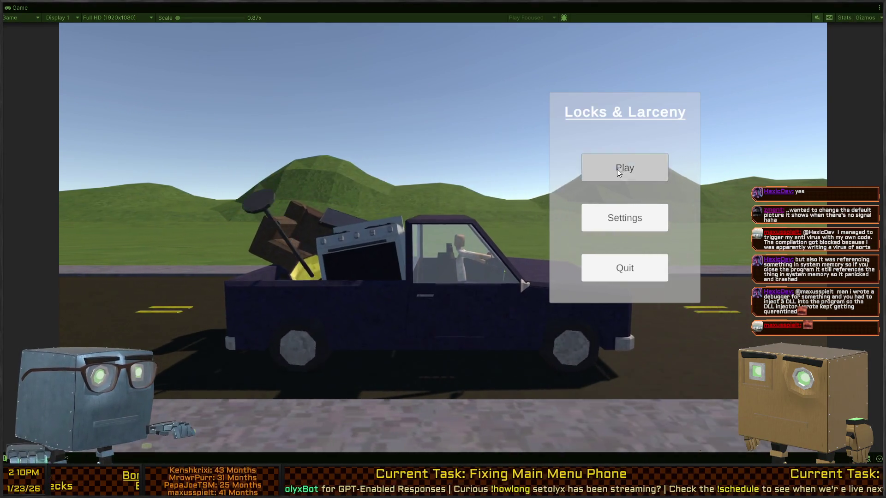
left_click(616, 169)
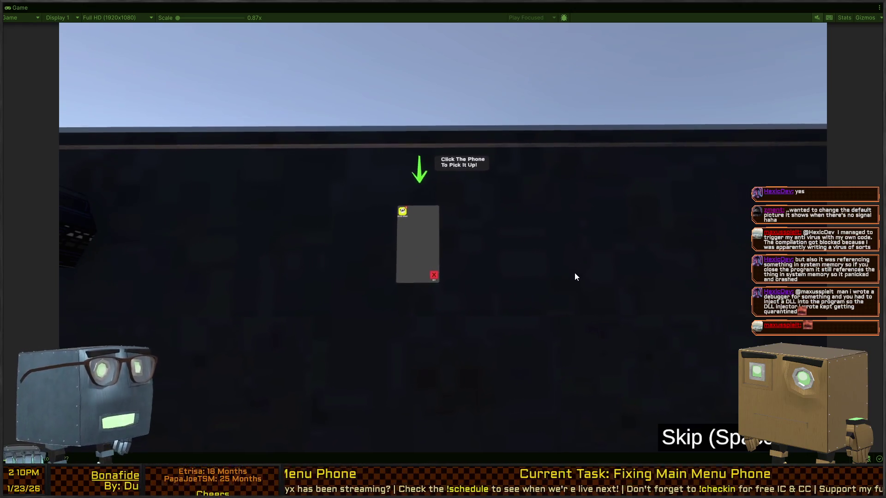
left_click(435, 245)
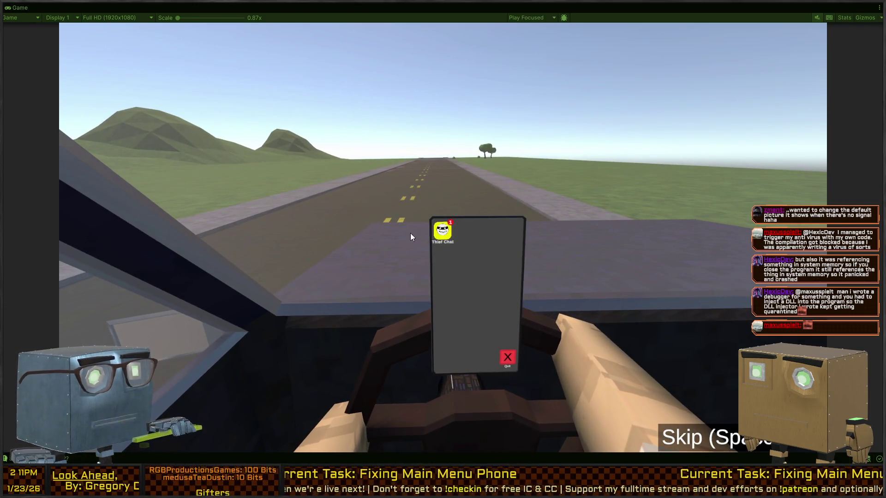
key("shift+space")
mouse_move(540, 149)
left_mouse_down()
mouse_move(439, 128)
mouse_move(415, 140)
mouse_move(430, 151)
left_mouse_up()
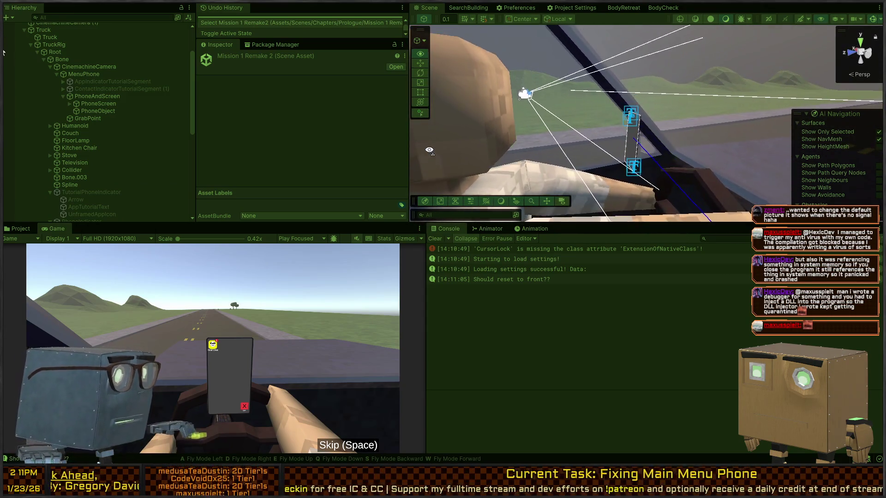
Preview ContactIndicatorTutorialSegment (1), then leave AppIndicatorTutorialSegment switched on during play.
left_click(96, 88)
key("alt+shift+a")
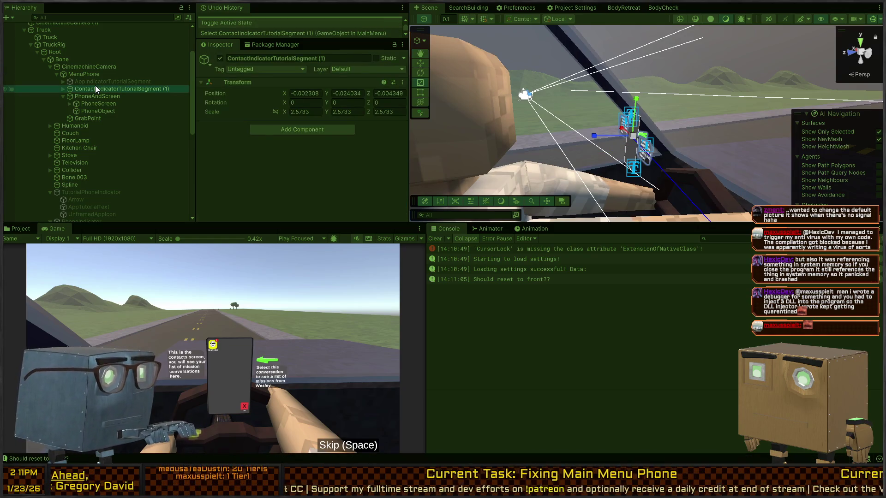
key("alt+shift+a")
left_click(96, 83)
key("alt+shift+a")
right_click(766, 164)
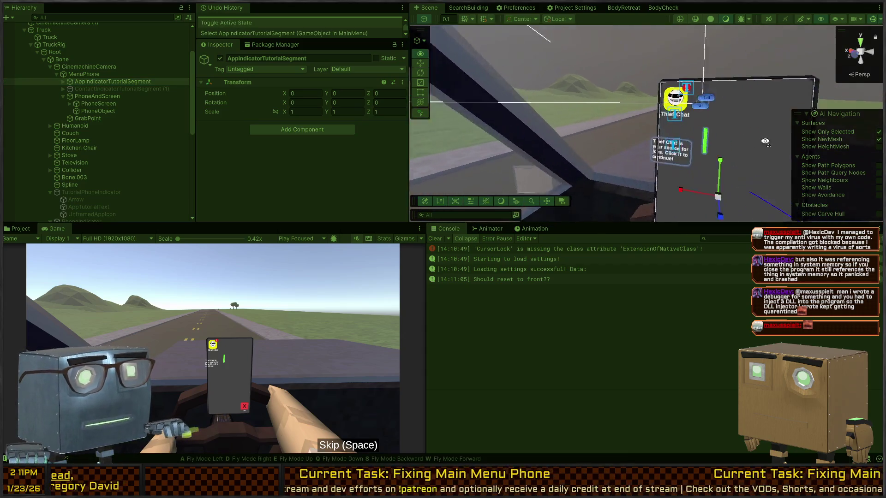
Stop Play mode, then frame TutorialPhoneIndicator and switch it back on.
key("ctrl+p")
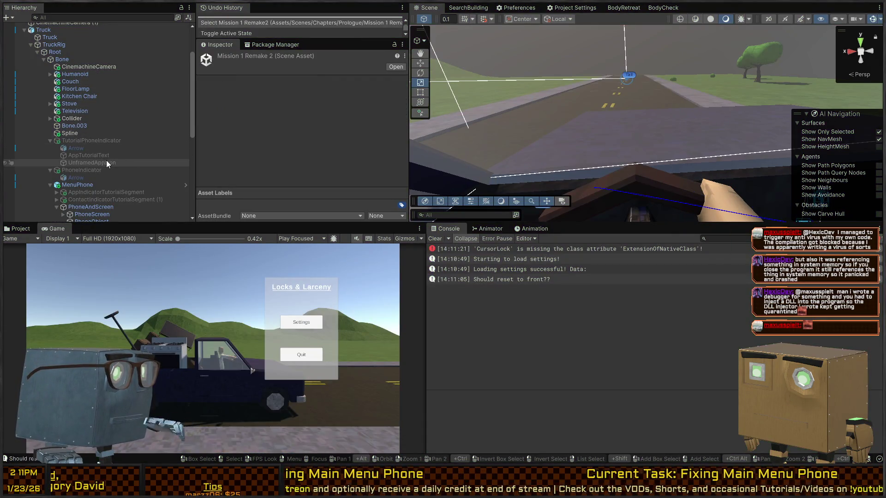
double_click(110, 143)
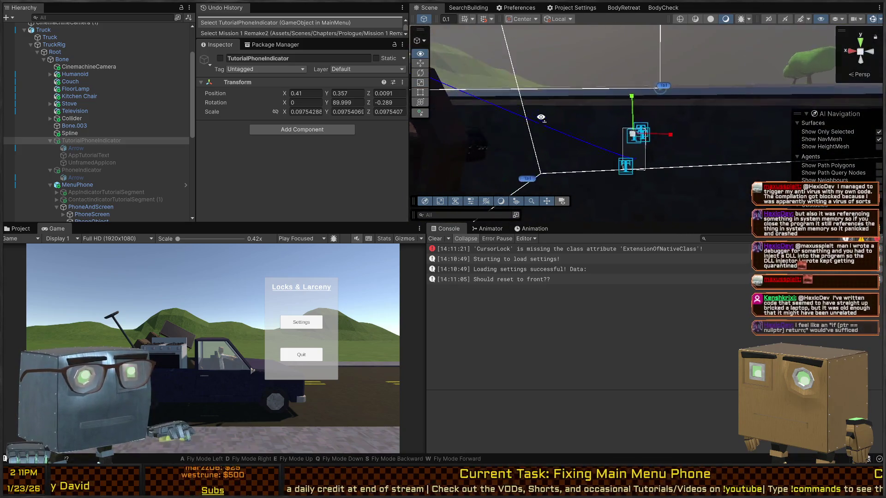
key("alt+shift+a")
key("alt+shift+a")
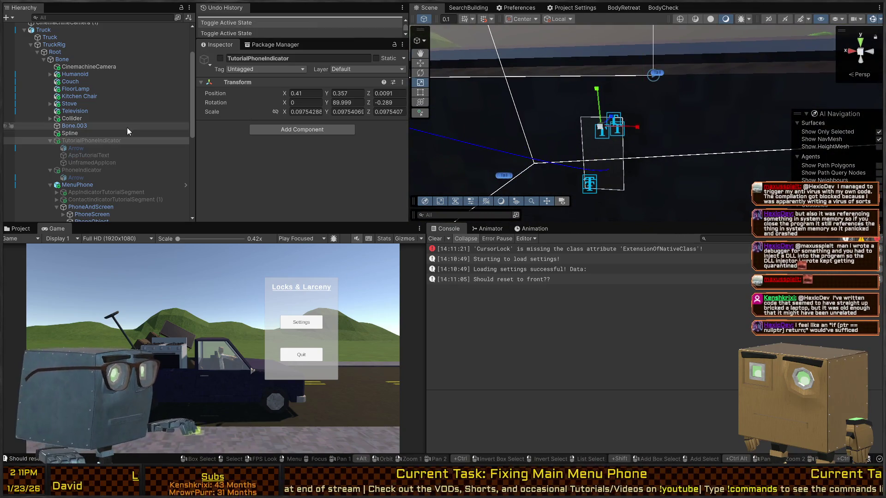
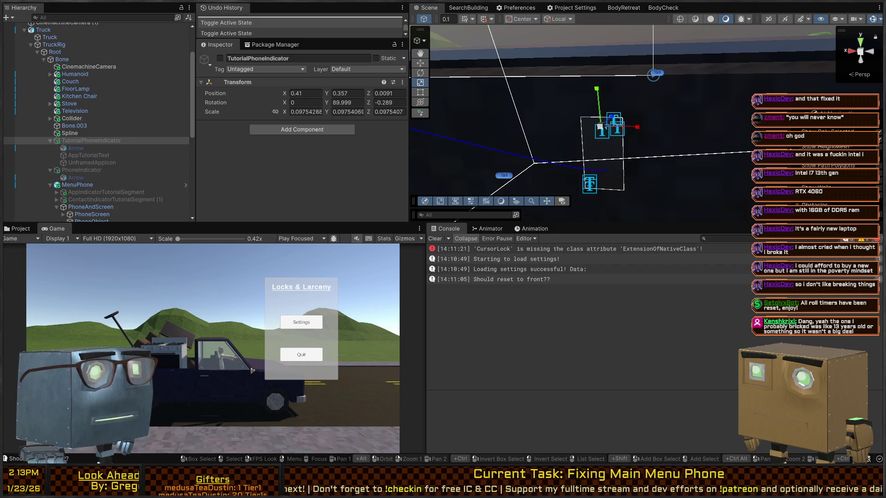
Make AppIndicatorTutorialSegment active and frame it, undoing a trial enlargement.
left_click_drag(475, 107, 467, 91)
mouse_move(709, 79)
left_mouse_down()
mouse_move(702, 76)
mouse_move(719, 83)
mouse_move(411, 102)
left_mouse_up()
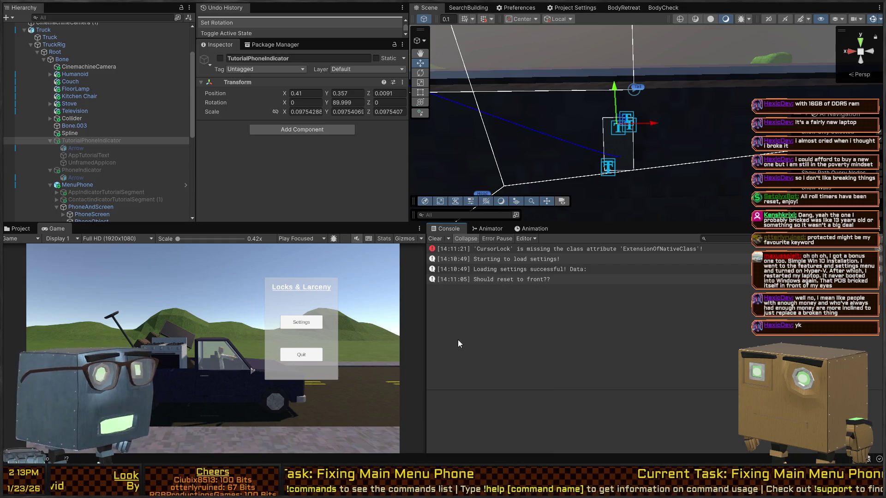
key("ctrl+p")
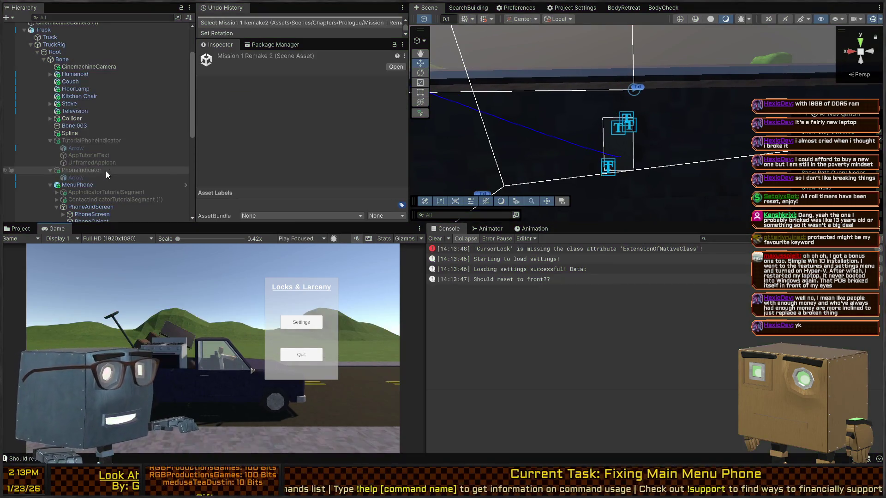
left_click(96, 192)
key("alt+shift+a")
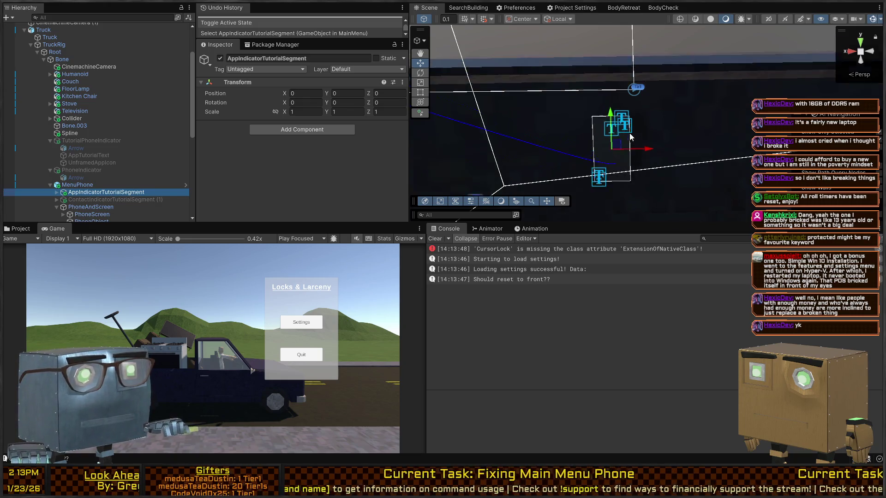
key("f")
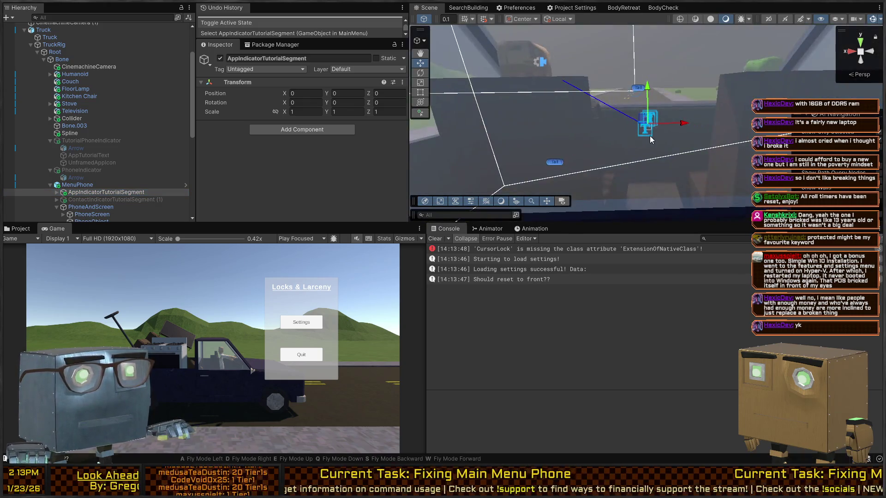
left_click_drag(645, 127, 673, 108)
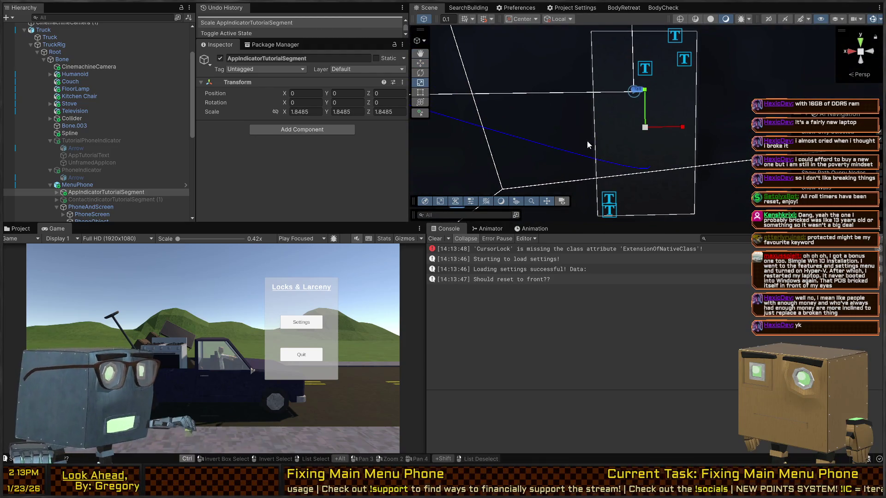
key("ctrl+z")
Expand AppIndicatorTutorialSegment's children and activate ExitTutorialText.
left_click(57, 192)
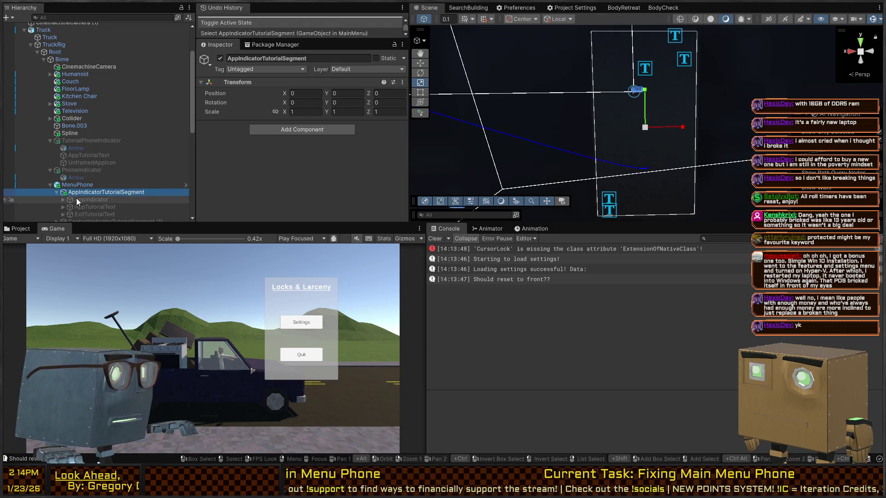
left_click(74, 198)
scroll(141, 184, "down", 3)
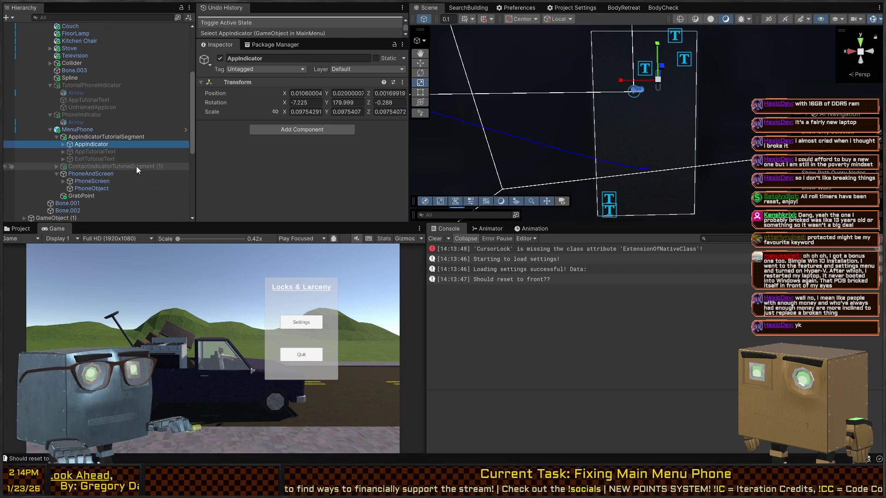
left_click(104, 151)
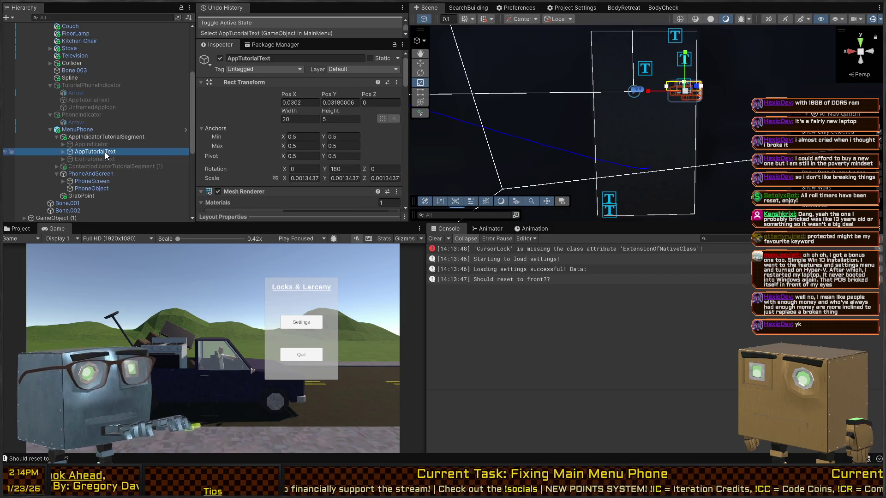
left_click(102, 160)
key("alt+shift+a")
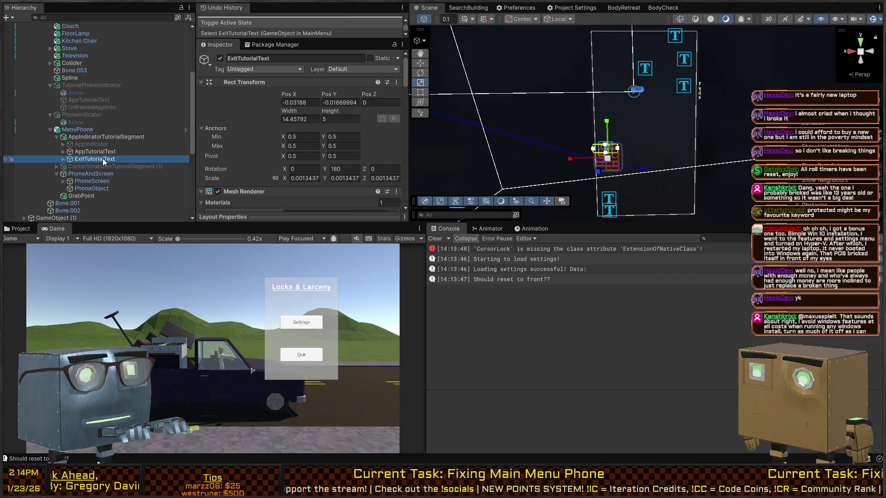
Scale AppIndicatorTutorialSegment to 2.812, deactivate it, and run the game.
left_click(94, 145)
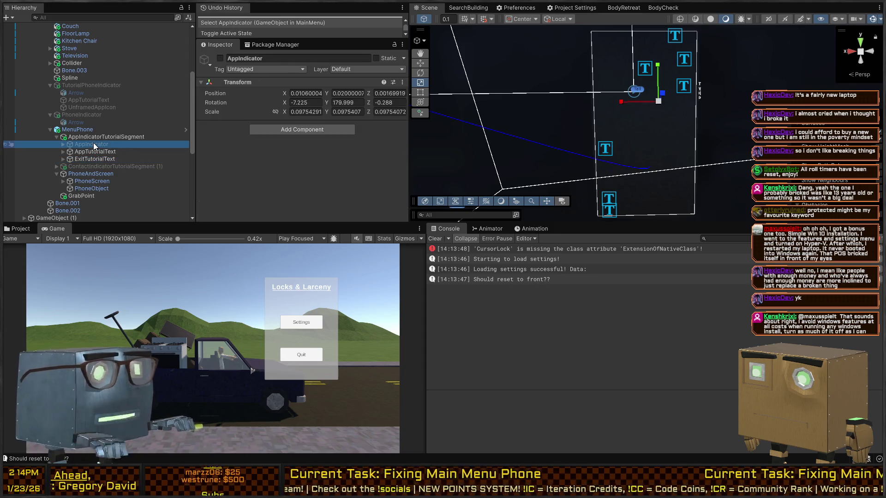
left_click(93, 137)
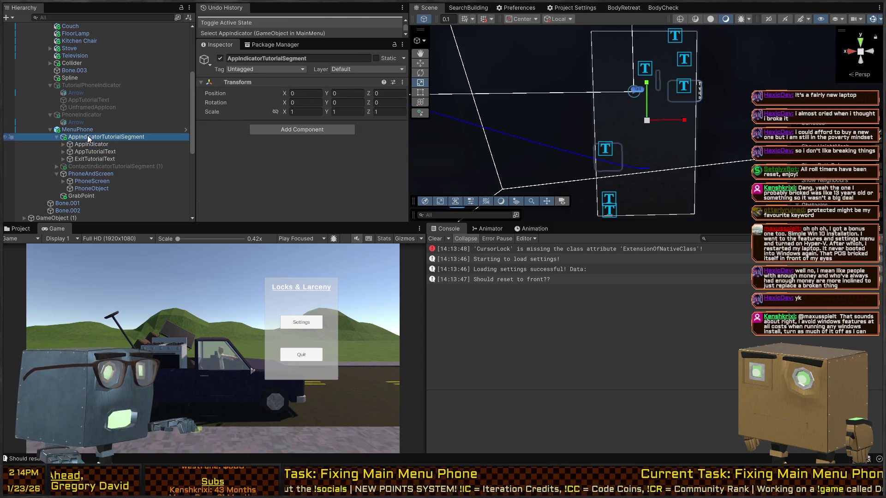
left_click_drag(645, 115, 682, 64)
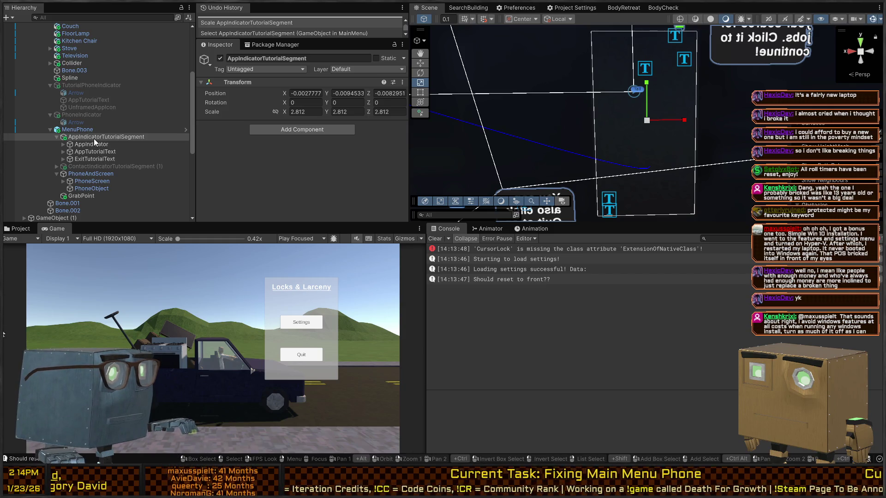
key("alt+shift+a")
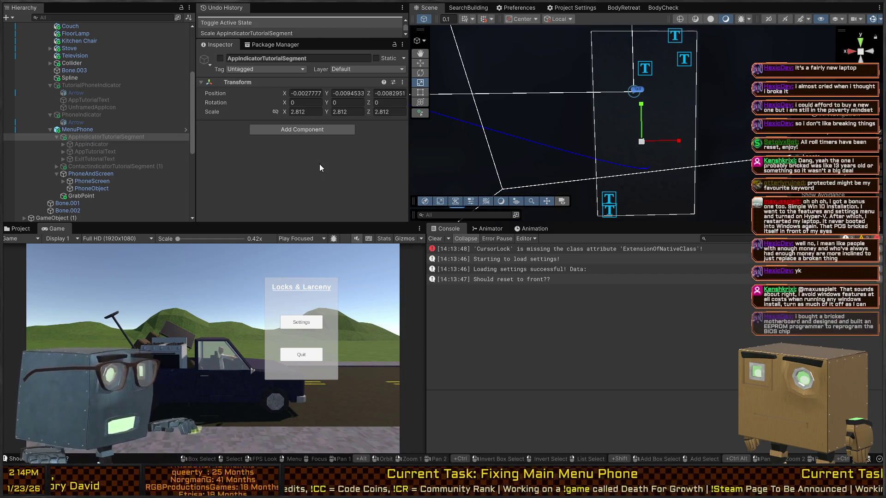
key("ctrl+p")
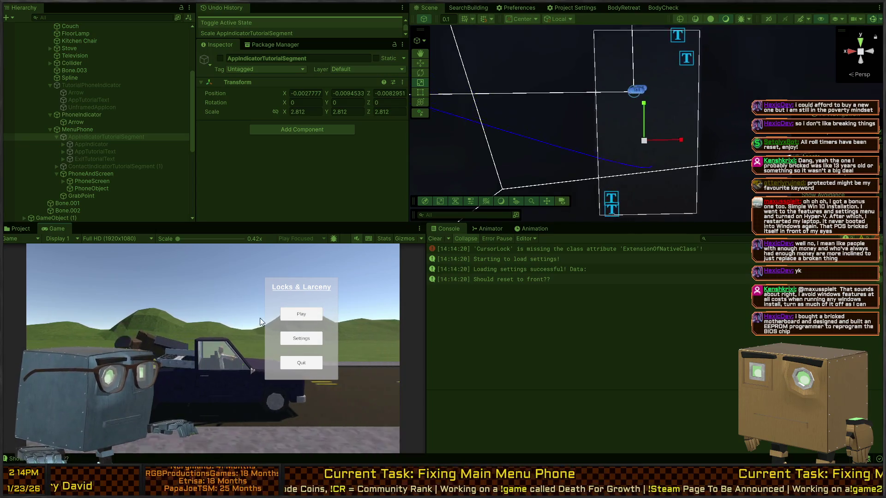
Start a new game from the maximised Game view and pick up the truck-cab phone.
key("shift+space")
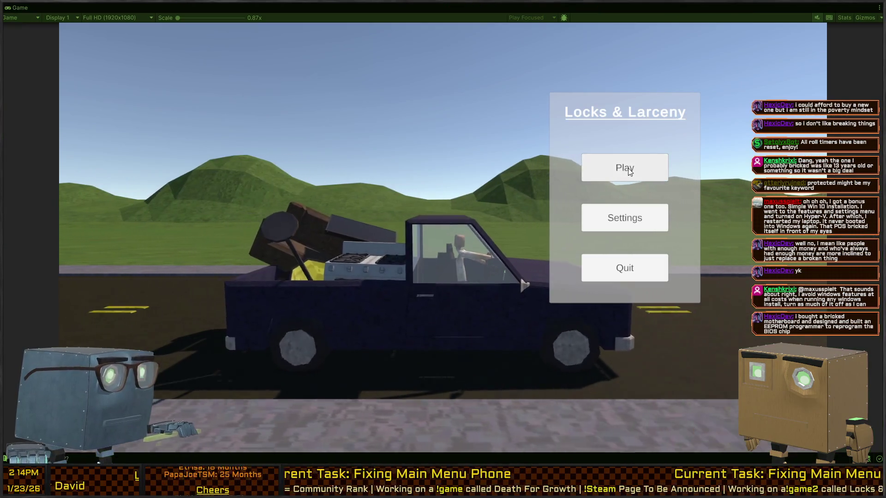
left_click(630, 166)
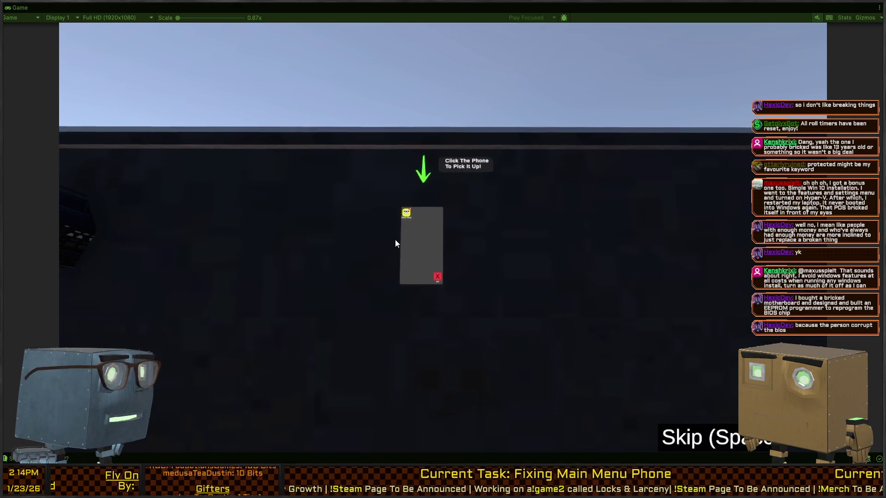
left_click(417, 237)
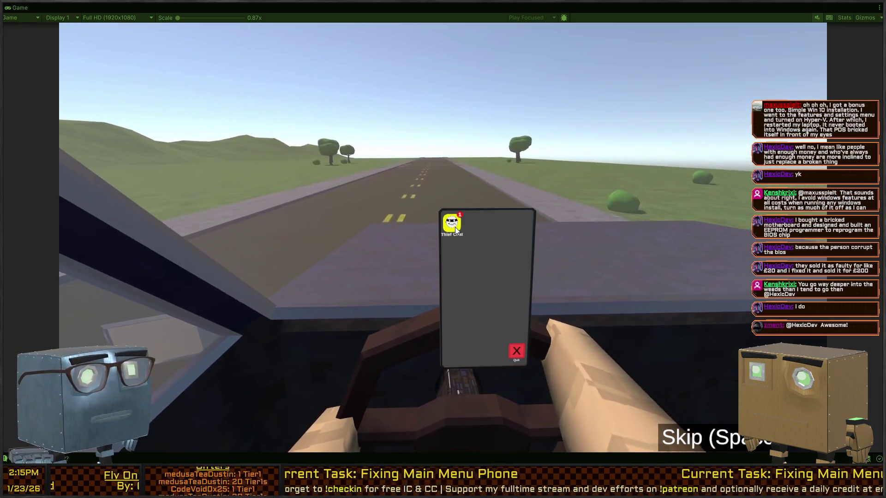
Open Wesley's Thief Chat conversation and accept his mission to reach the house.
left_click(454, 225)
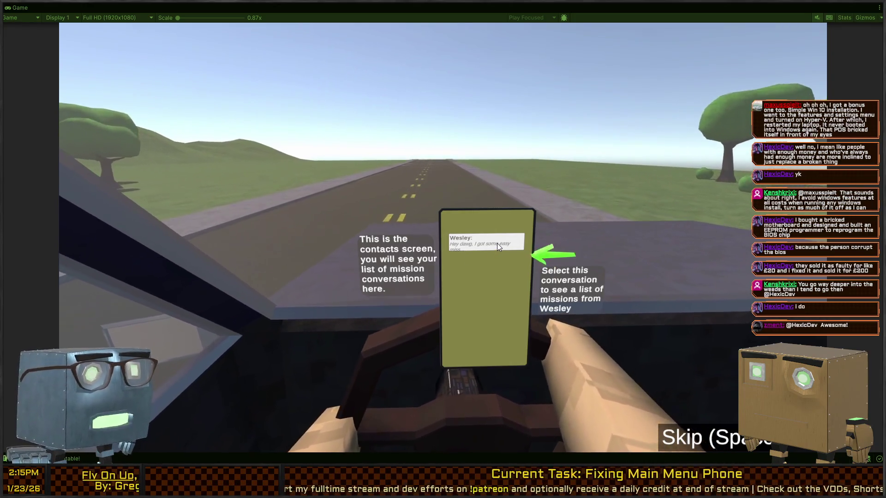
left_click(497, 241)
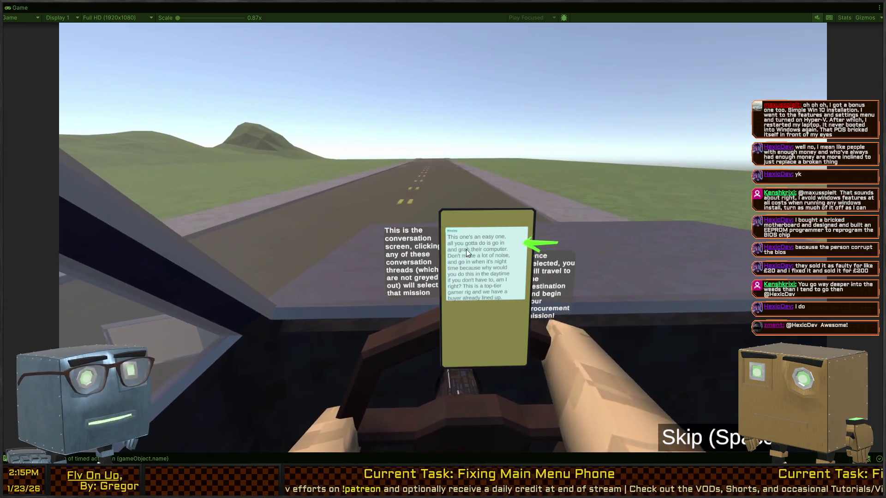
left_click(467, 262)
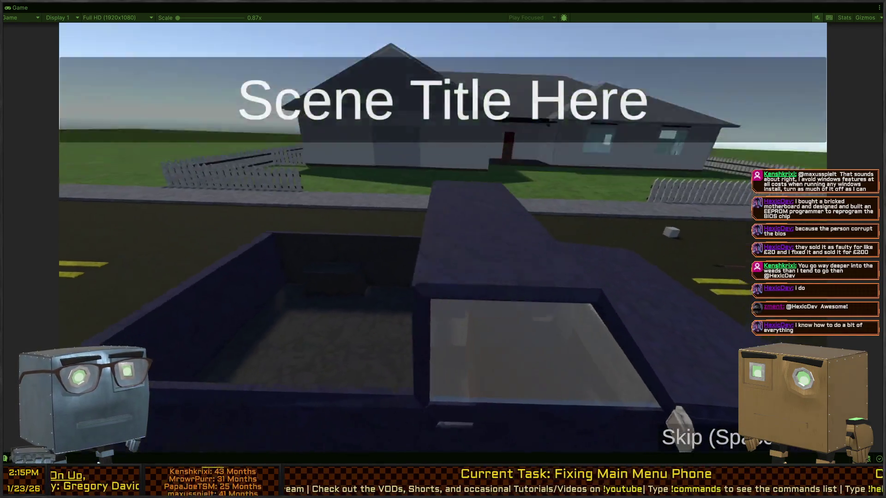
Pause the game, open Settings, Save & Close, and unpause.
key("Escape")
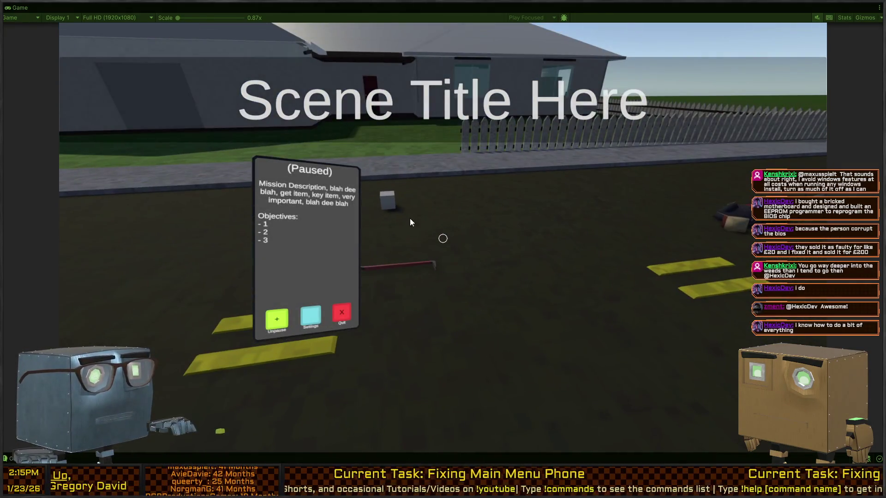
left_click(311, 312)
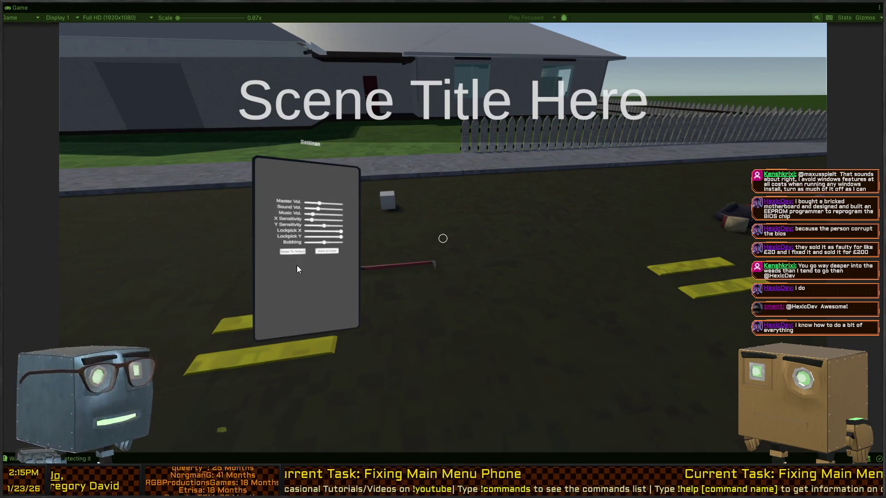
left_click(333, 252)
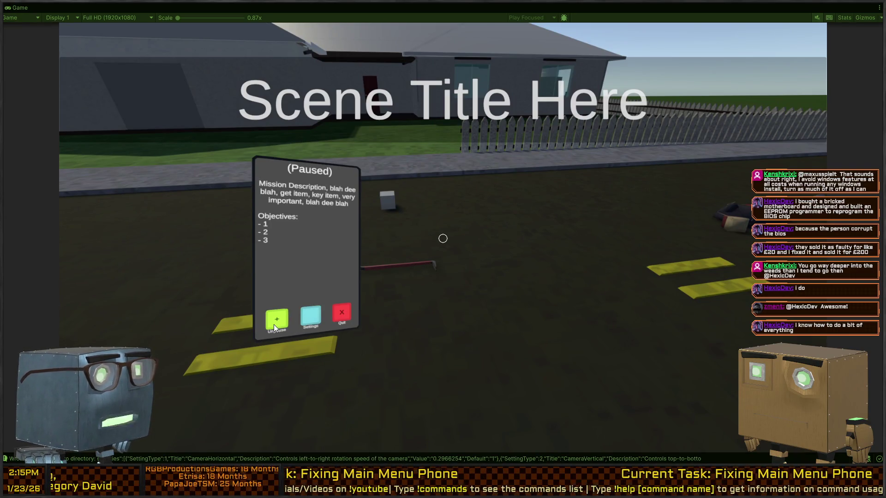
left_click(273, 325)
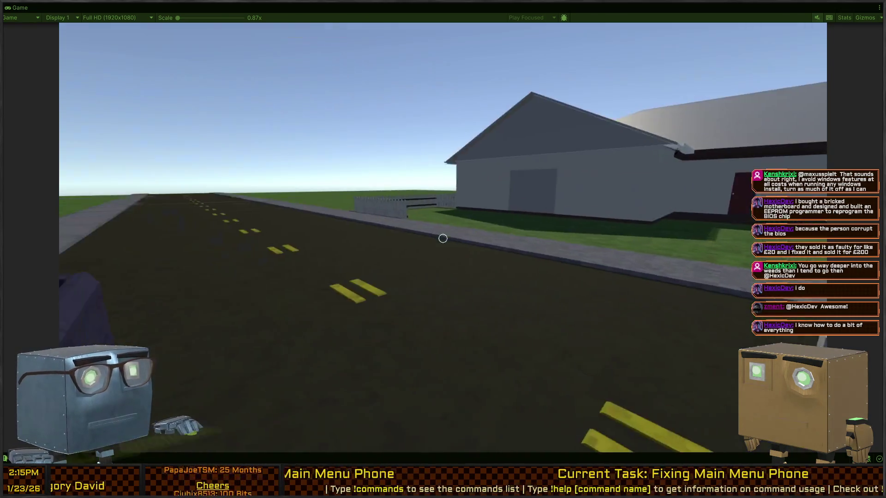
Walk to the fence, recheck the pause menu, then start lockpicking the gate.
key("w")
key("Escape")
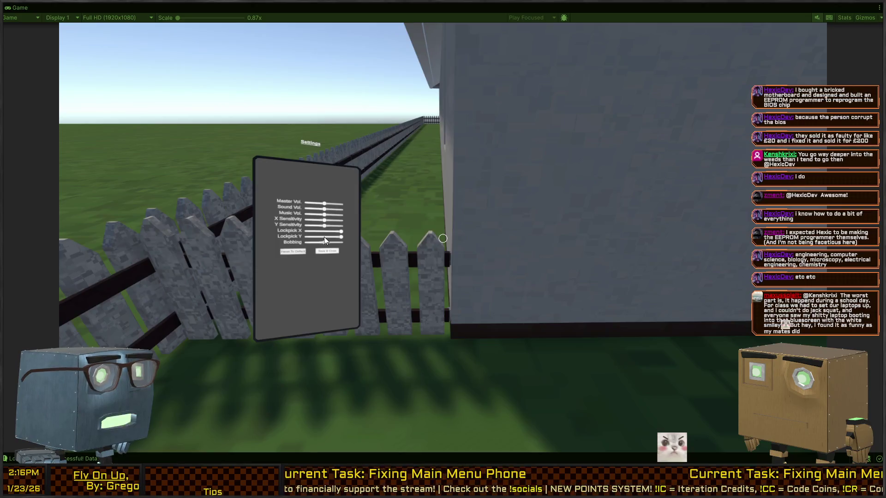
left_click(325, 251)
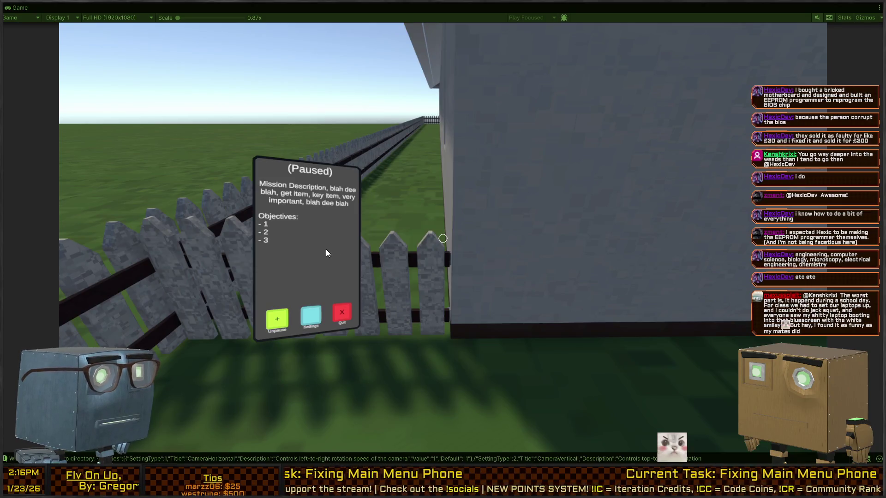
left_click(266, 320)
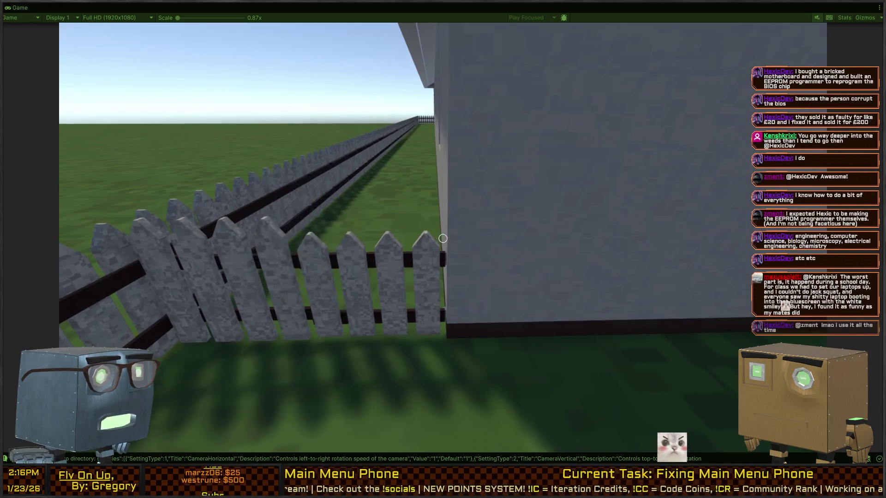
key("f")
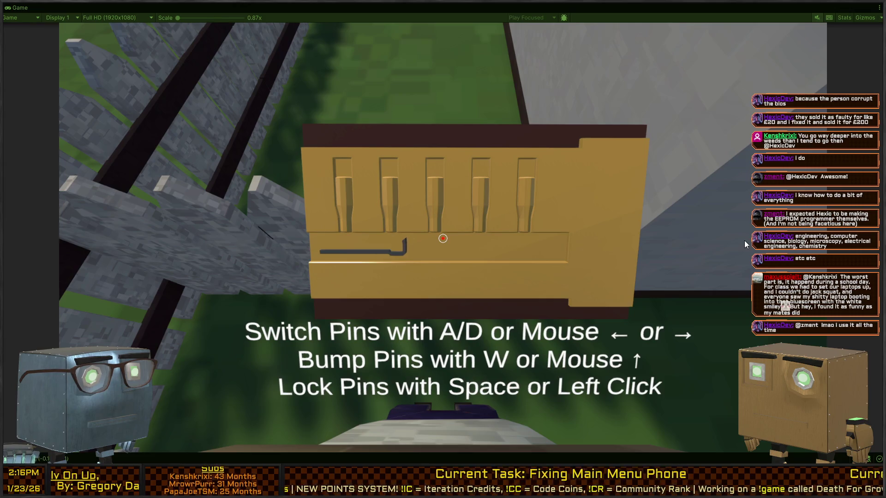
Shift the lockpick between pins with A and D, then stop the play test.
mouse_move(326, 228)
key("d")
key("d")
key("d")
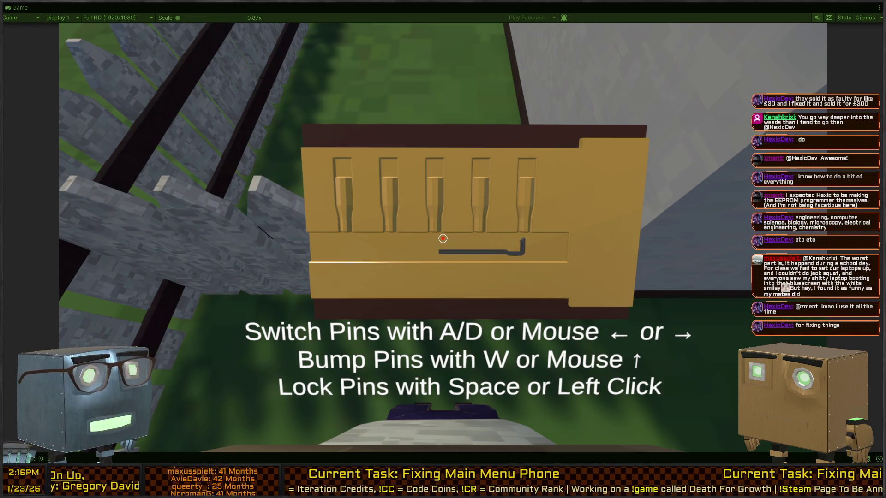
mouse_move(555, 231)
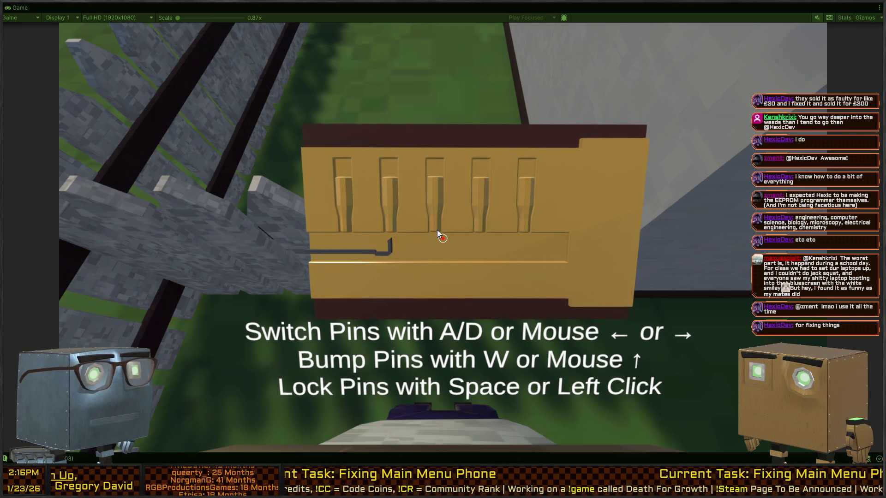
mouse_move(348, 179)
mouse_move(663, 177)
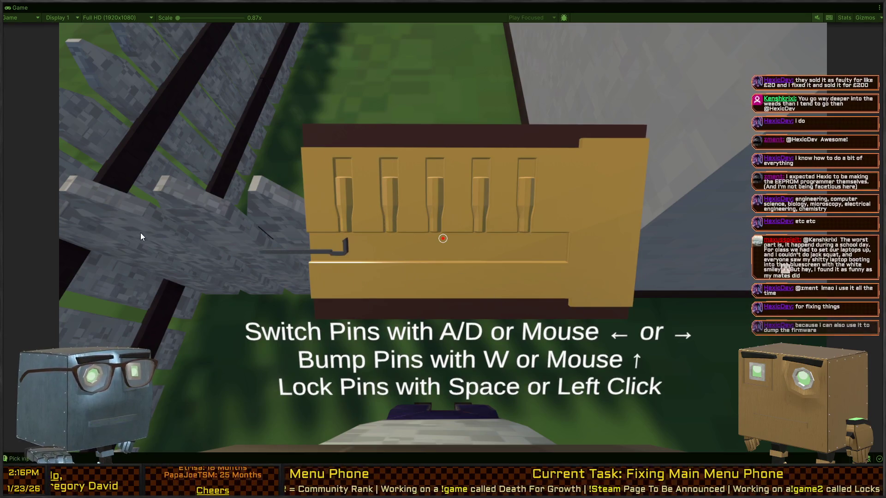
mouse_move(465, 206)
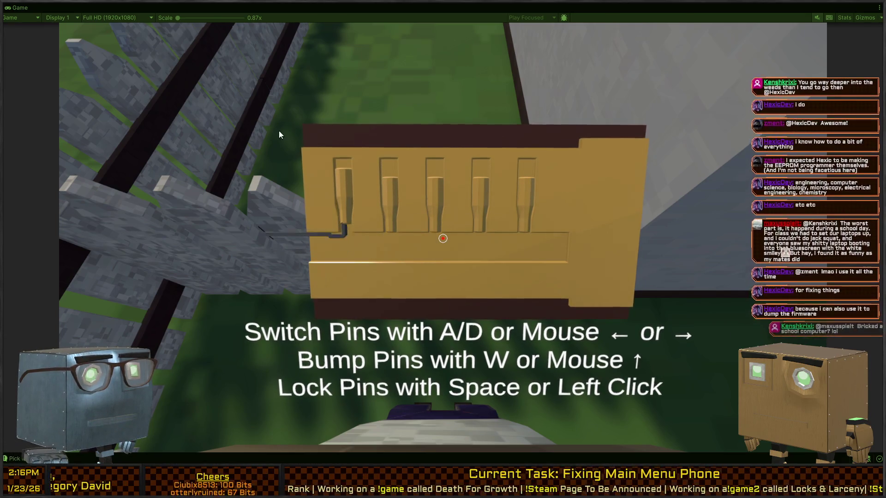
mouse_move(626, 311)
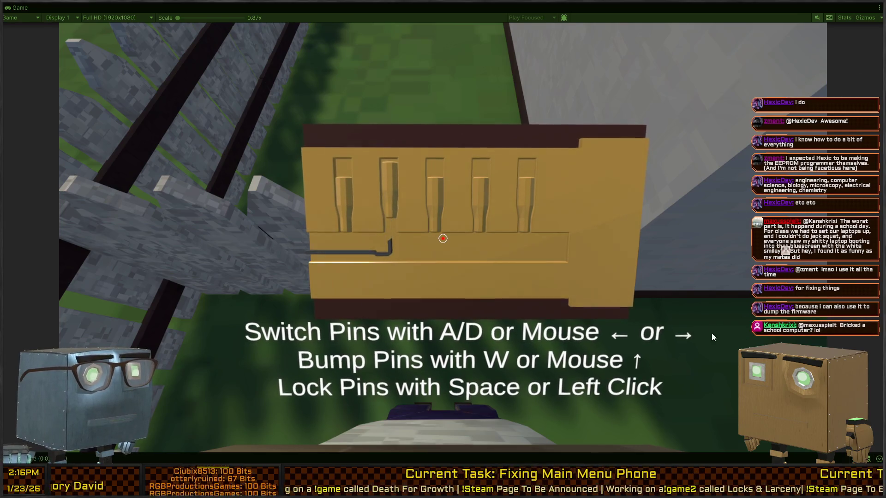
key("d")
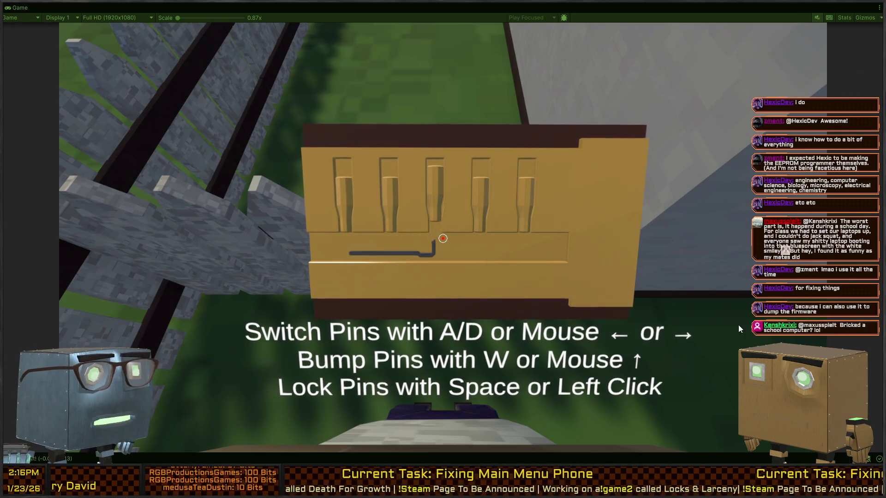
key("d")
key("a")
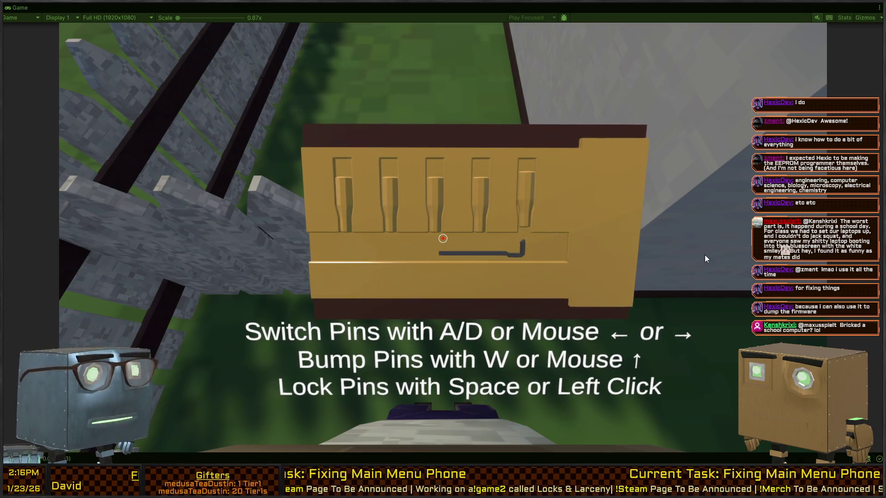
key("ctrl+p")
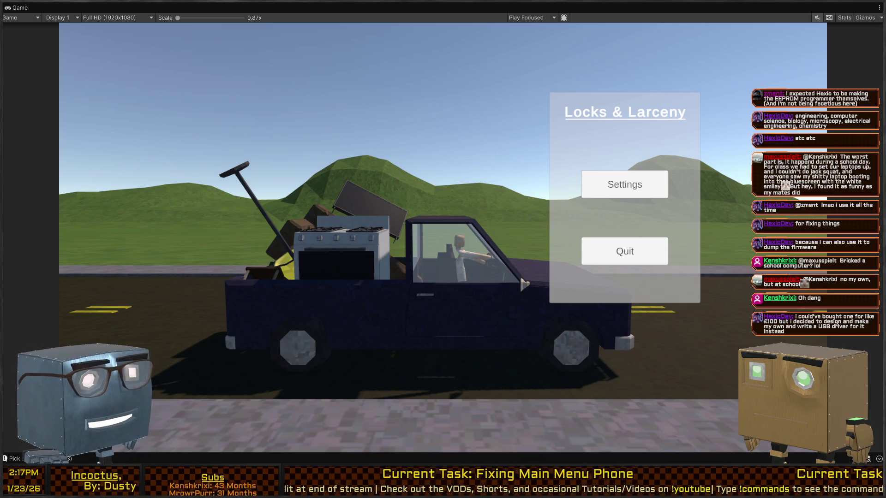
Run the game, start a new game and skip the intro, then restore the editor layout.
key("ctrl+p")
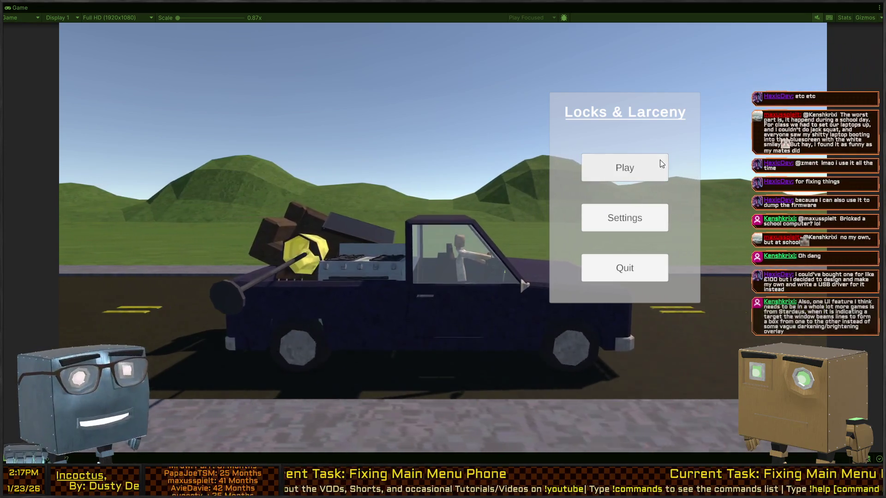
left_click(646, 164)
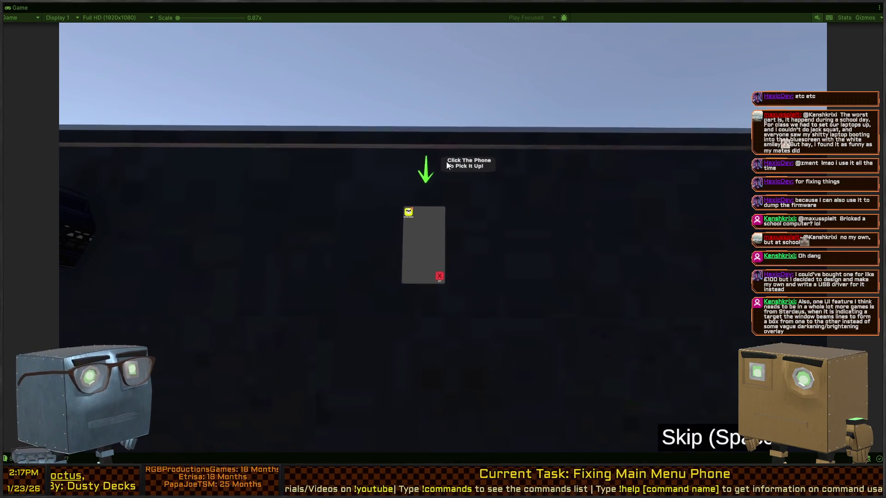
left_click(425, 282)
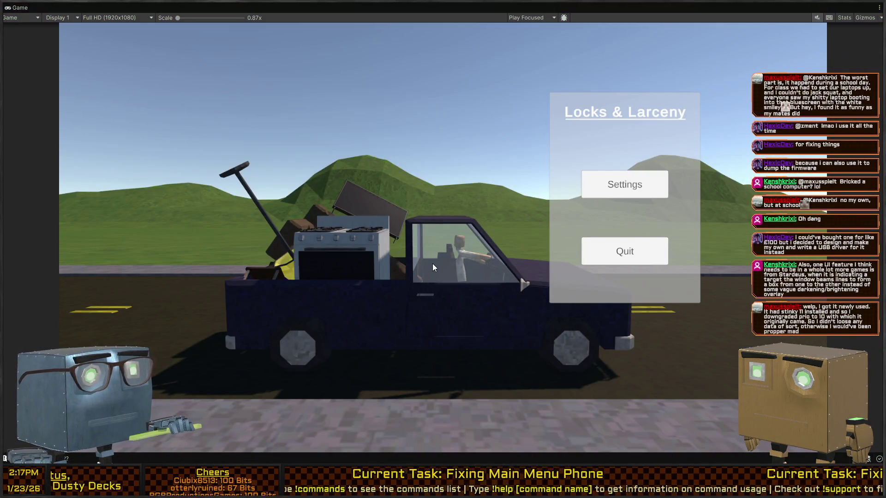
key("shift+space")
left_click_drag(597, 120, 609, 83)
left_click(128, 137)
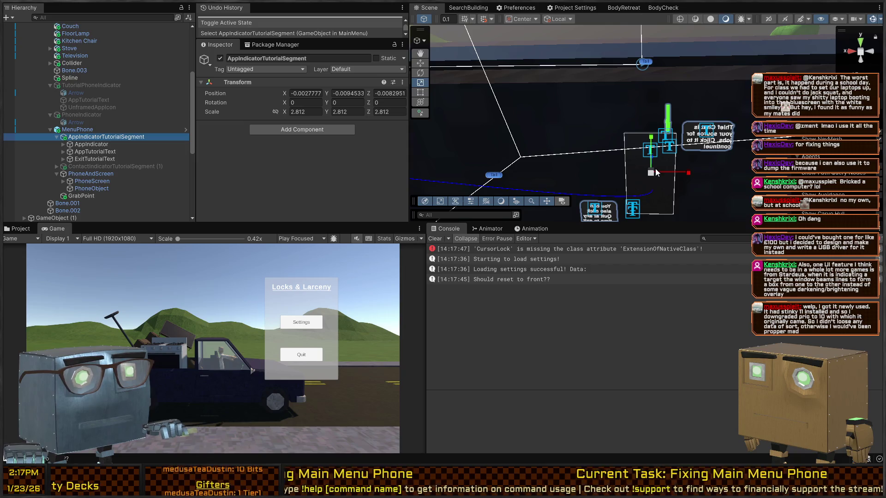
Raise ContactIndicatorTutorialSegment (1) slightly along Y on the menu phone.
left_click(88, 167)
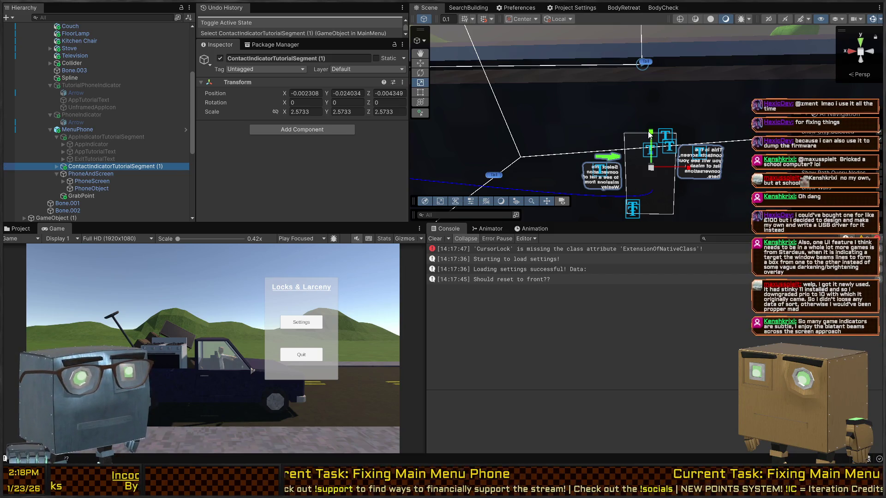
key("w")
left_click_drag(650, 132, 654, 126)
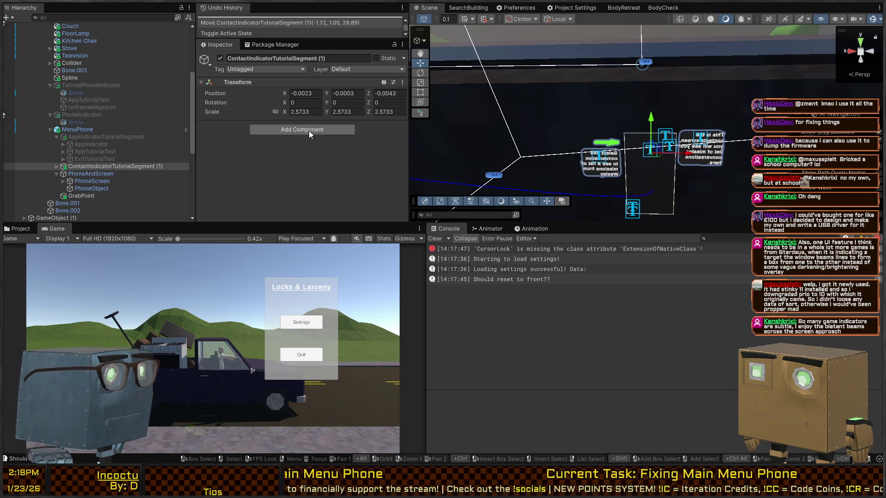
right_click(715, 123)
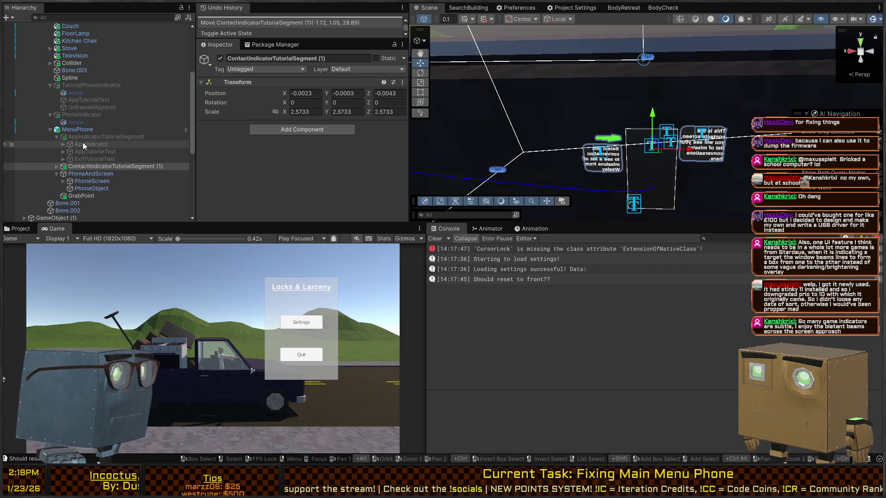
Deactivate ContactIndicatorTutorialSegment (1) and AppIndicatorTutorialSegment.
left_click(72, 160)
left_click(73, 164)
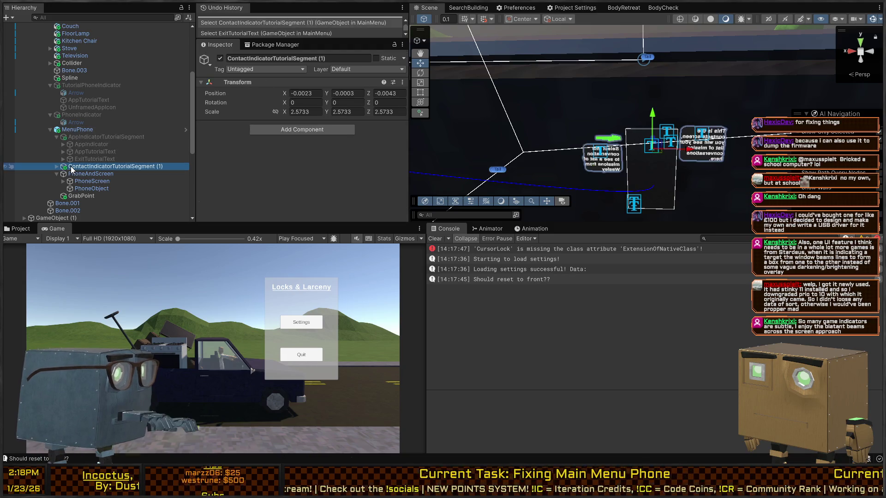
key("alt+shift+a")
left_click(74, 159)
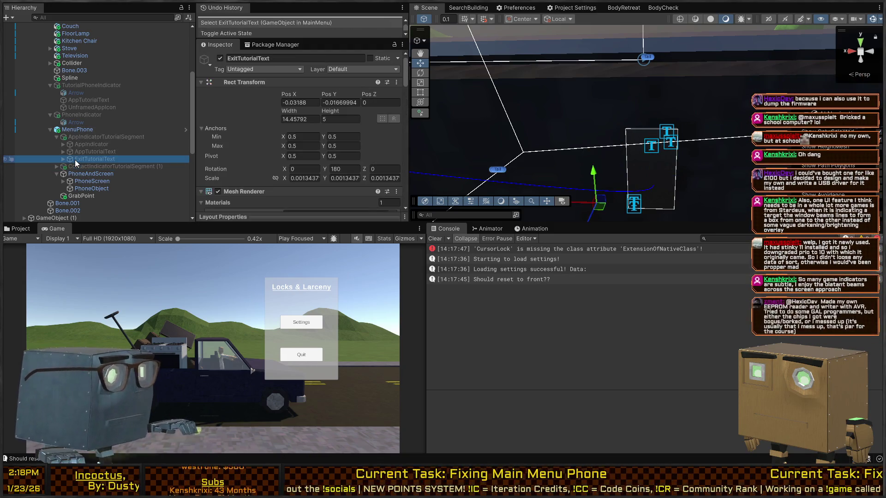
left_click(82, 137)
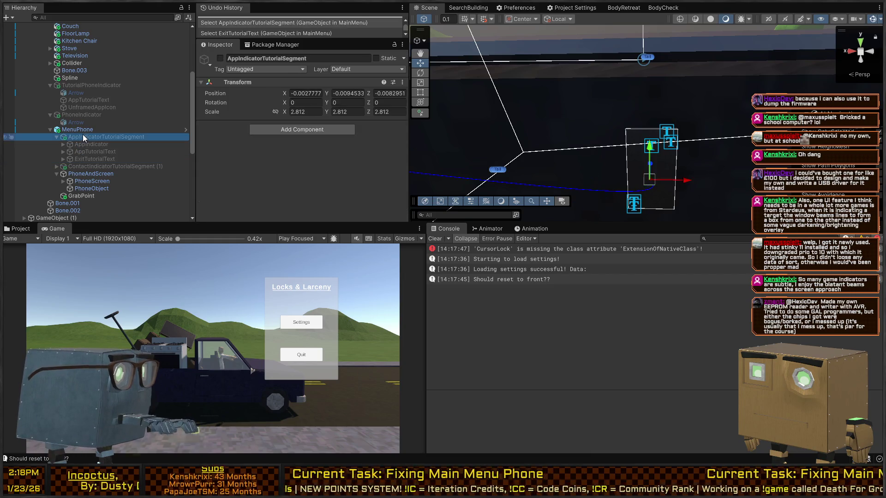
key("alt+shift+a")
key("alt+shift+a")
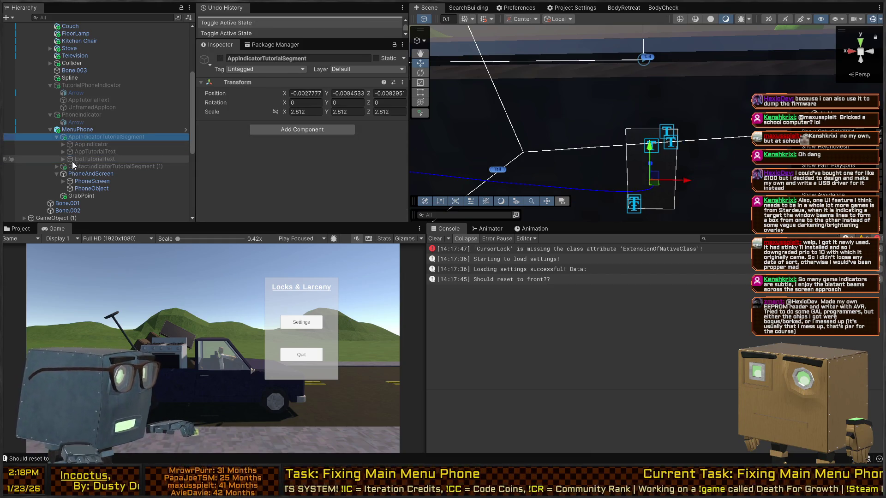
scroll(97, 176, "down", 2)
scroll(88, 171, "up", 6)
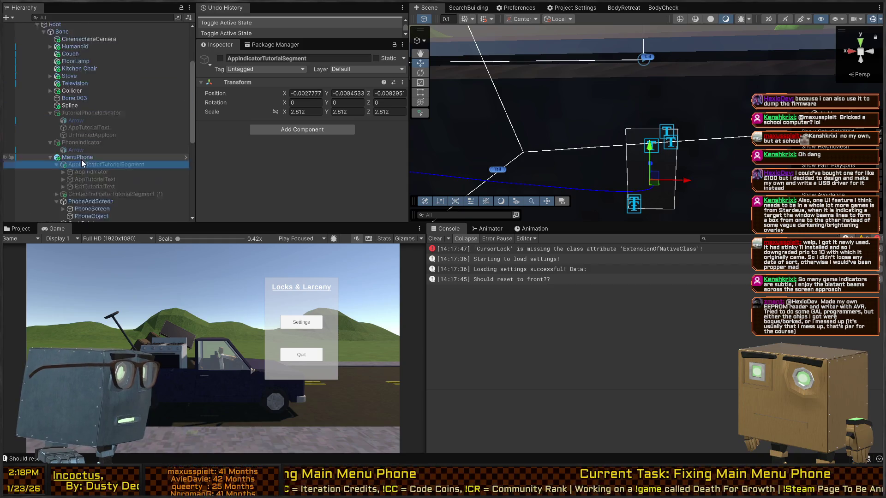
Activate TutorialPhoneIndicator so the "Click The Phone To Pick It Up!" prompt shows.
left_click(74, 141)
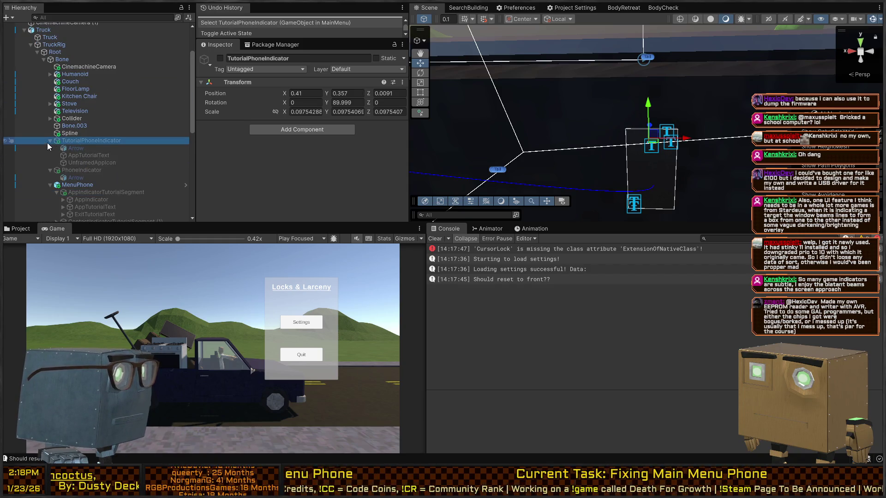
key("alt+shift+a")
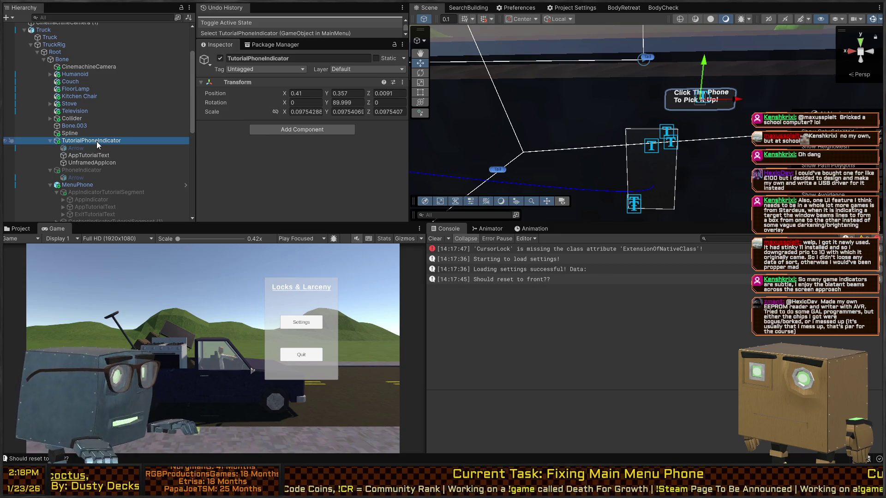
left_click(90, 148)
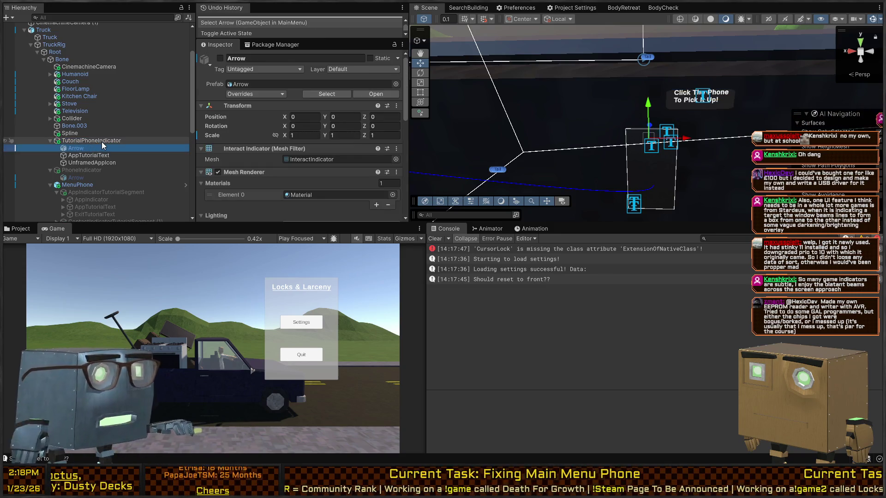
left_click(103, 140)
Adjust the phone prompt's height above the phone, undoing a stray move.
left_click_drag(709, 60, 702, 81)
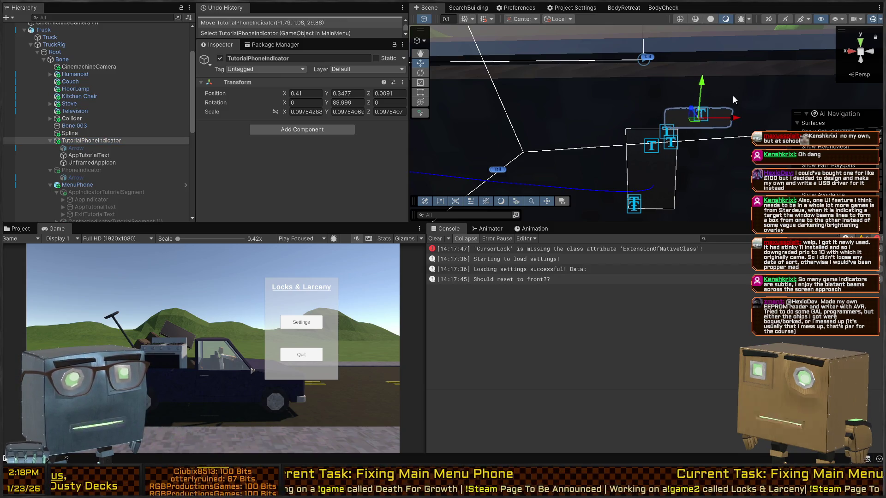
mouse_move(575, 129)
left_mouse_down()
mouse_move(634, 98)
mouse_move(606, 141)
mouse_move(589, 142)
left_mouse_up()
mouse_move(556, 113)
left_mouse_down()
mouse_move(738, 101)
mouse_move(570, 125)
mouse_move(670, 159)
mouse_move(504, 113)
left_mouse_up()
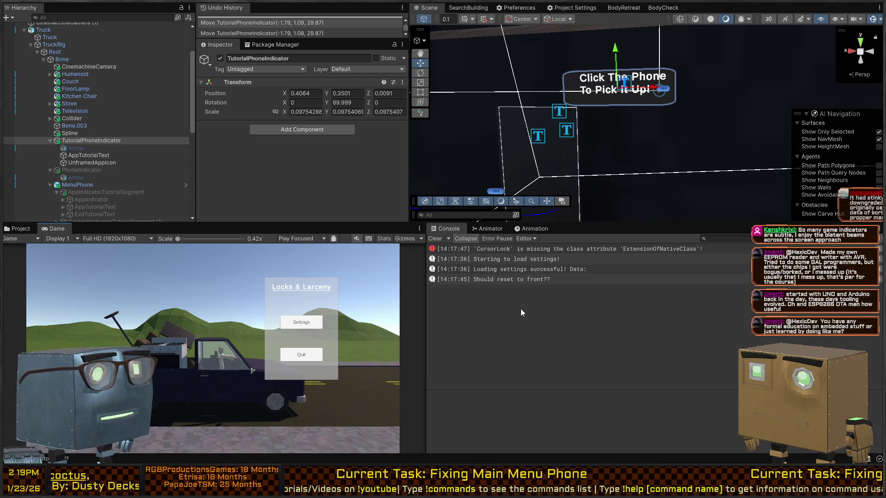
mouse_move(649, 169)
left_mouse_down()
mouse_move(590, 149)
mouse_move(472, 174)
mouse_move(636, 148)
mouse_move(641, 126)
mouse_move(685, 141)
mouse_move(300, 84)
mouse_move(644, 115)
left_mouse_up()
left_click(646, 142)
key("ctrl+z")
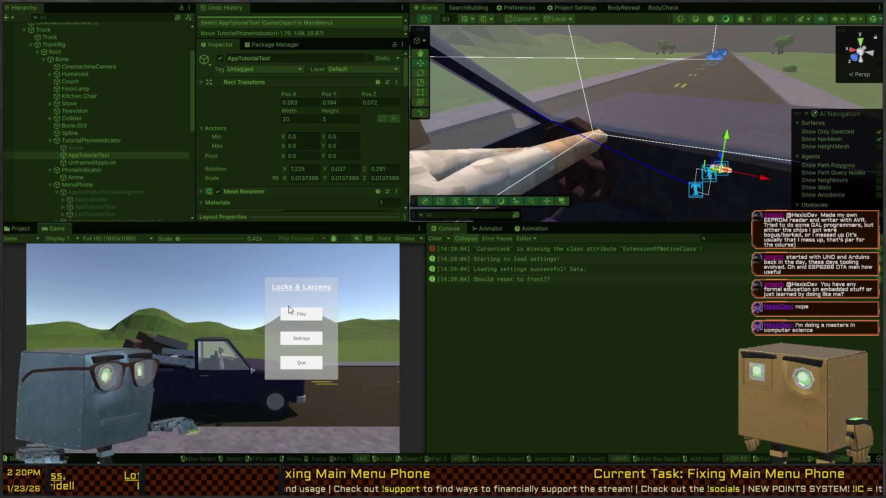
Start a new game twice from the maximised Game view, skipping the intros, then restore the layout.
key("shift+space")
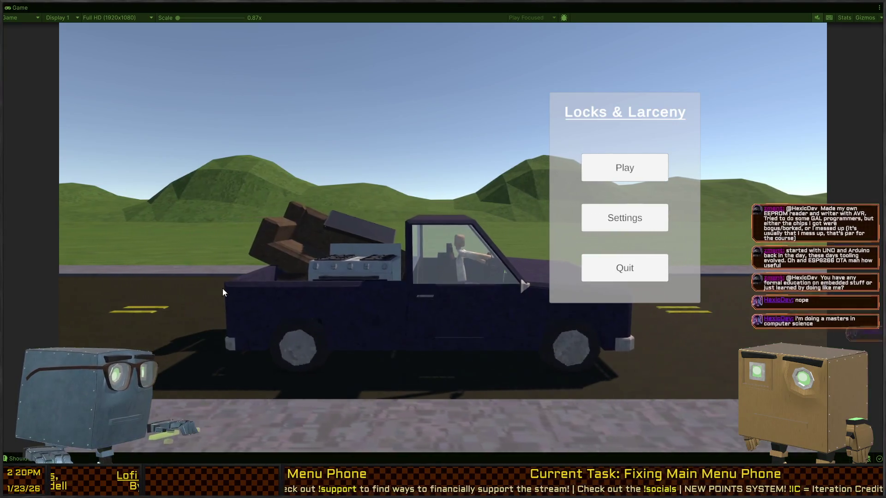
left_click(626, 167)
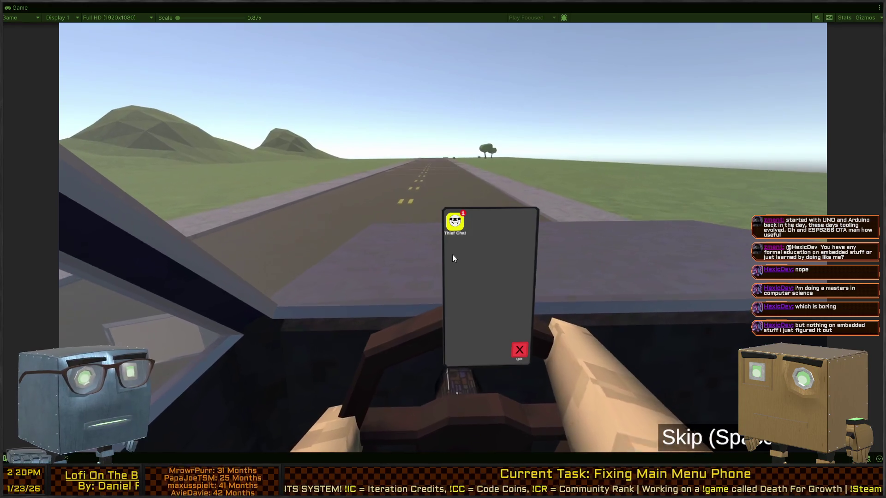
left_click(477, 306)
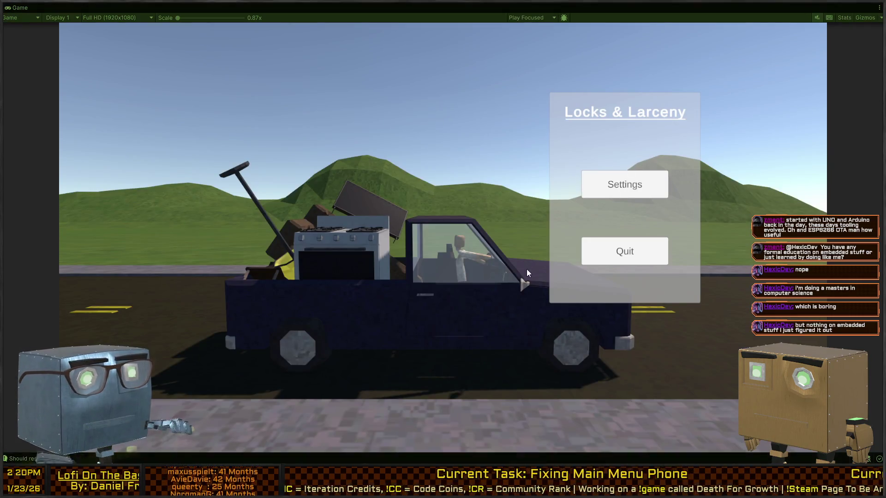
left_click(596, 170)
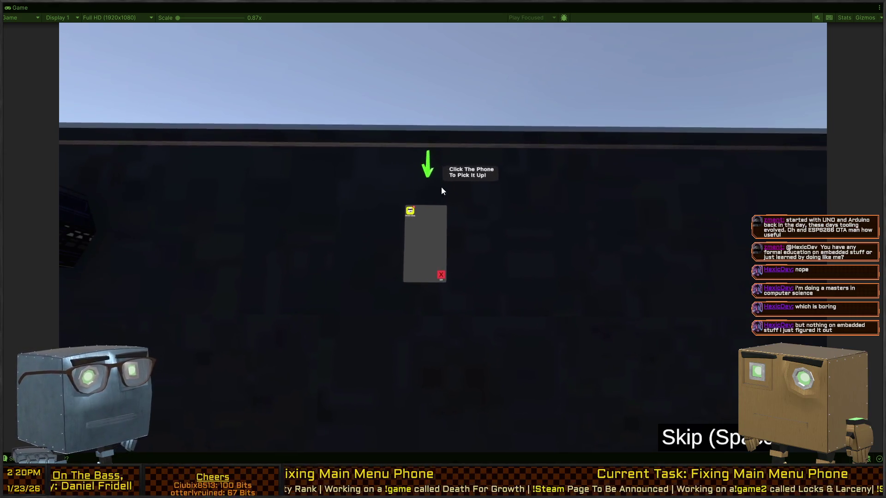
key("ctrl+p")
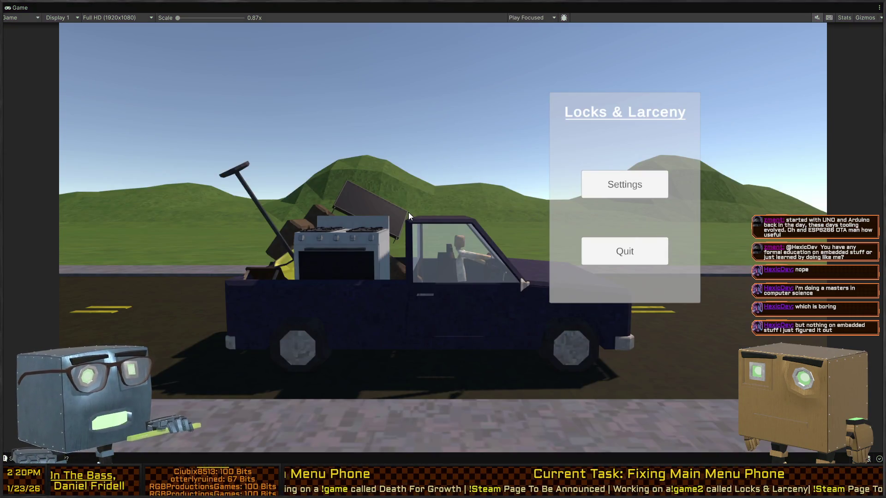
key("shift+space")
left_click_drag(724, 162, 676, 127)
Move the menu phone to the right and lower TutorialPhoneIndicator slightly.
key("q")
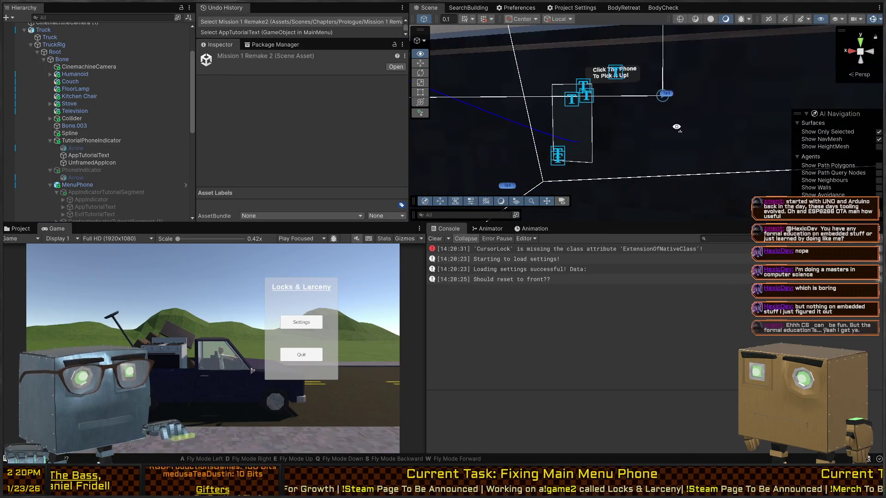
left_click(572, 123)
left_click_drag(580, 123, 618, 142)
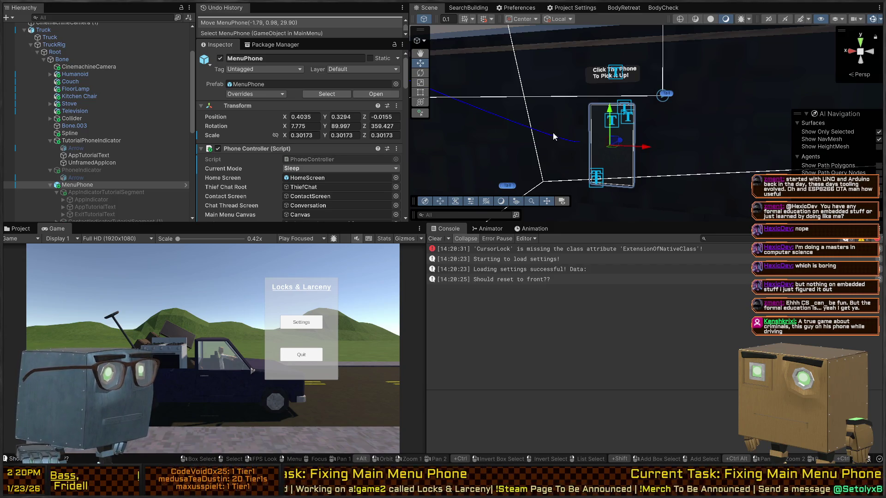
left_click(618, 75)
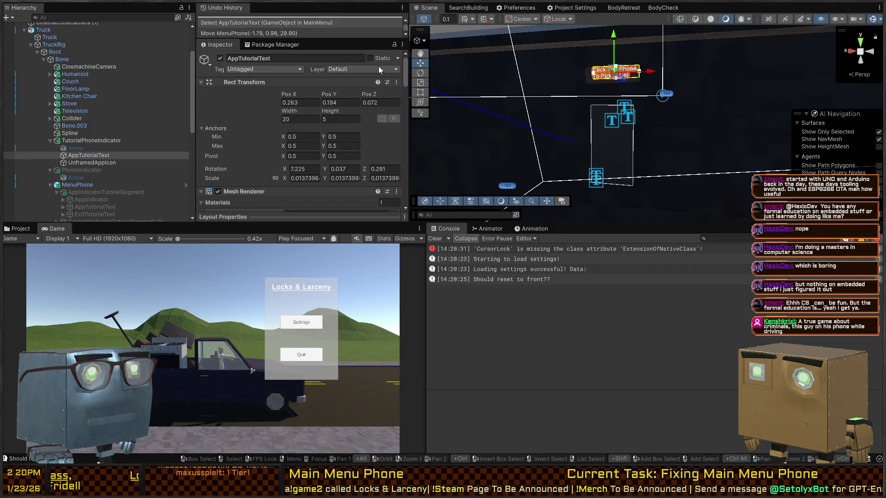
left_click(97, 134)
left_click(97, 140)
left_click_drag(607, 57, 609, 75)
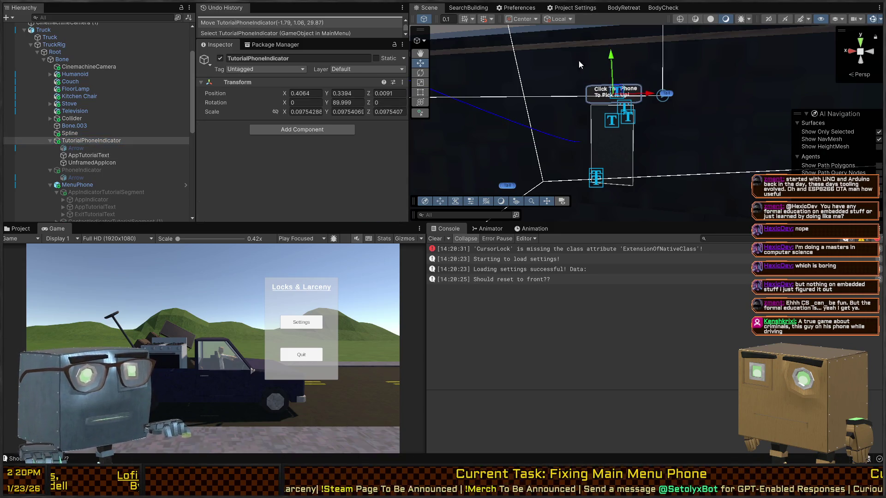
Enable the tutorial Arrow and move it beside the phone, ready to rotate.
left_click(101, 147)
key("alt+shift+a")
left_click(99, 141)
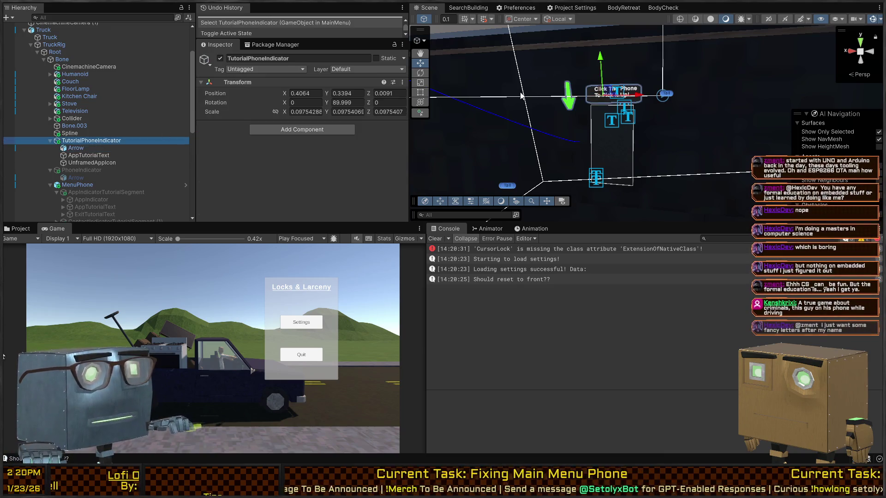
left_click(570, 104)
mouse_move(576, 94)
left_mouse_down()
mouse_move(621, 88)
mouse_move(692, 148)
mouse_move(716, 194)
mouse_move(688, 175)
mouse_move(696, 181)
left_mouse_up()
key("e")
Switch off the tutorial Arrow under TutorialPhoneIndicator and run a quick play test.
right_click(696, 181)
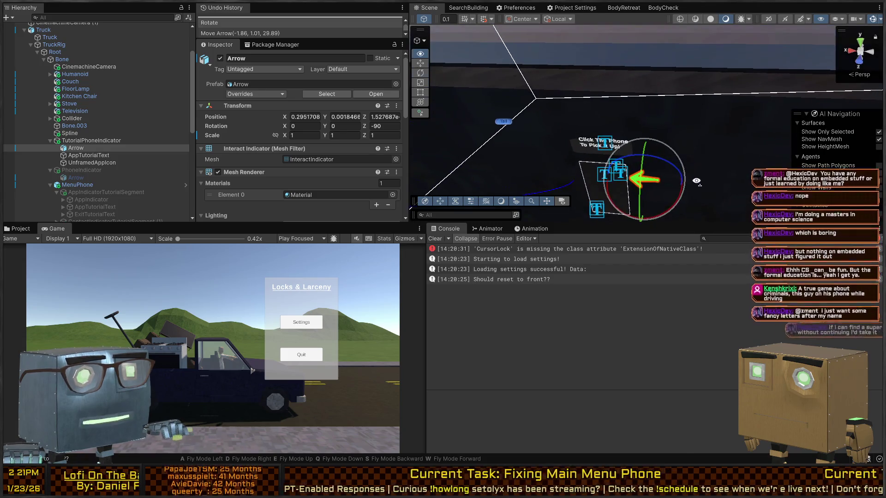
key("ctrl+p")
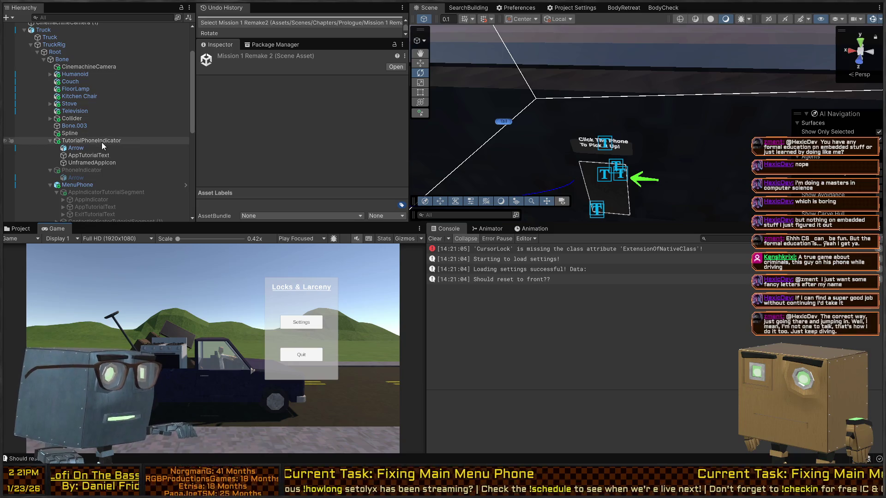
left_click(101, 141)
left_click(97, 148)
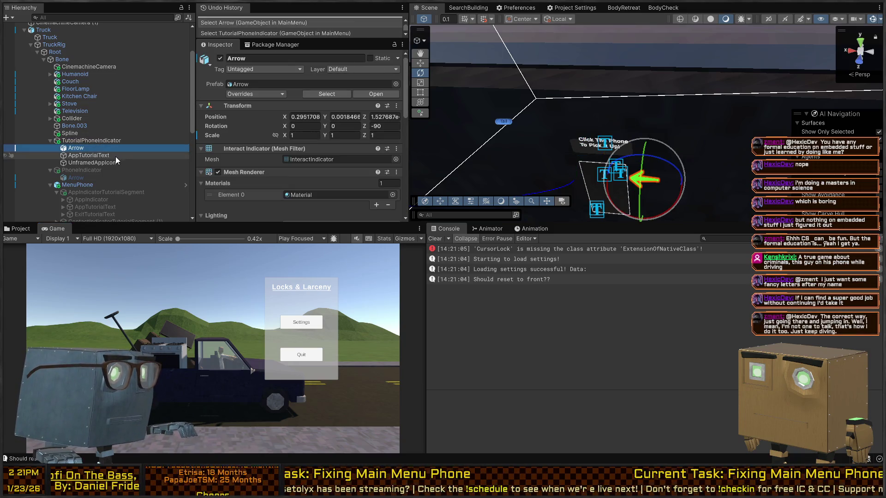
key("alt+shift+a")
key("ctrl+p")
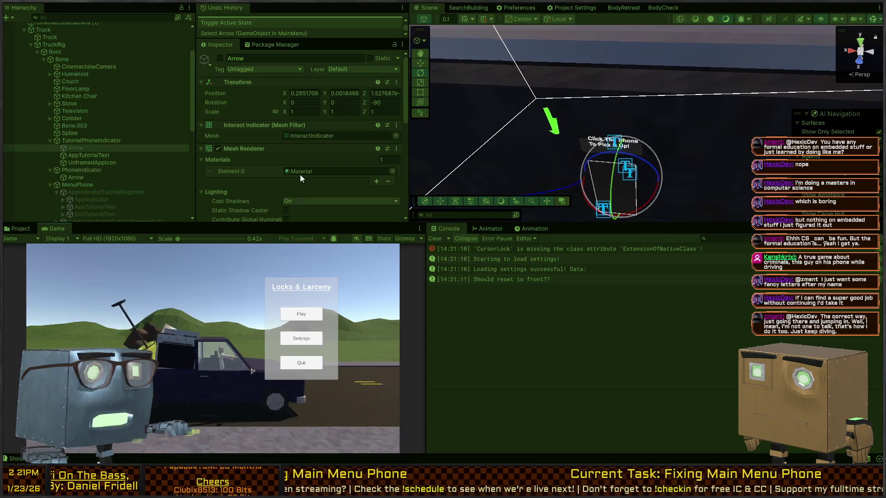
Move the PhoneIndicator beside the phone, rotate it to about -90 on Z, and play-test.
left_click(546, 131)
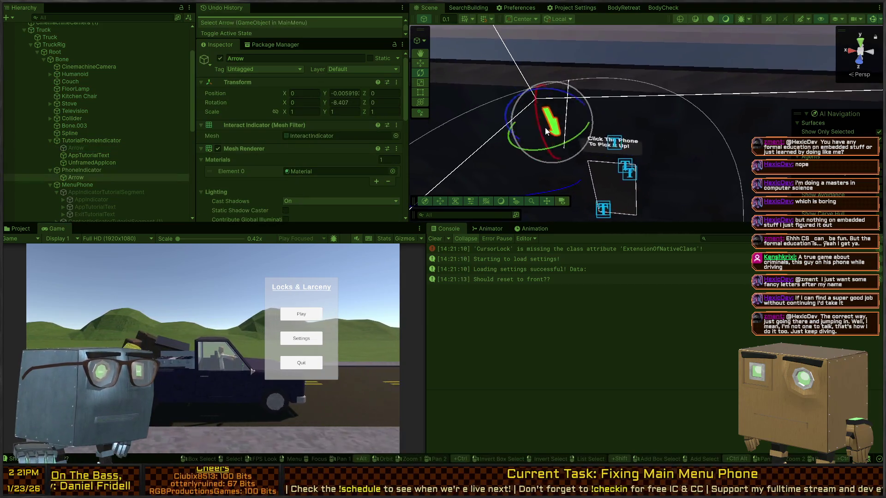
key("ctrl+p")
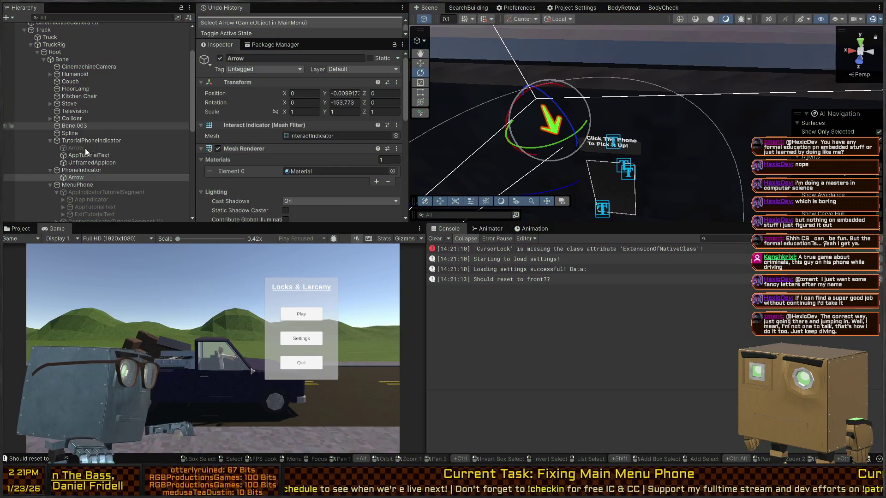
left_click(82, 170)
key("alt+shift+a")
mouse_move(558, 153)
left_mouse_down()
mouse_move(597, 146)
mouse_move(648, 166)
mouse_move(679, 148)
mouse_move(717, 145)
mouse_move(561, 144)
left_mouse_up()
key("e")
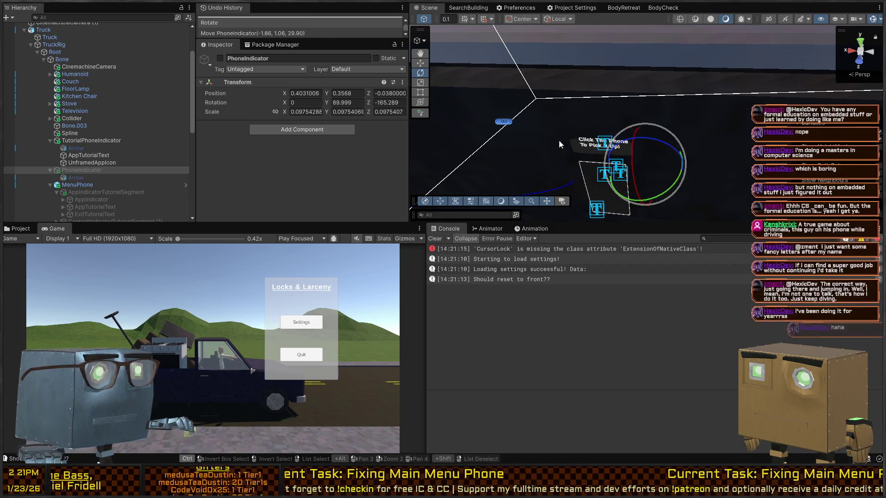
key("alt+shift+a")
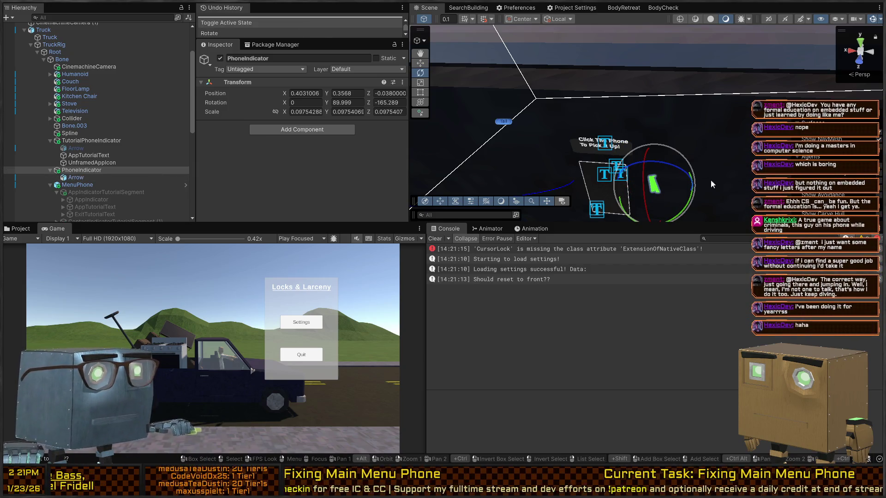
mouse_move(683, 172)
left_mouse_down()
mouse_move(636, 148)
mouse_move(646, 149)
left_mouse_up()
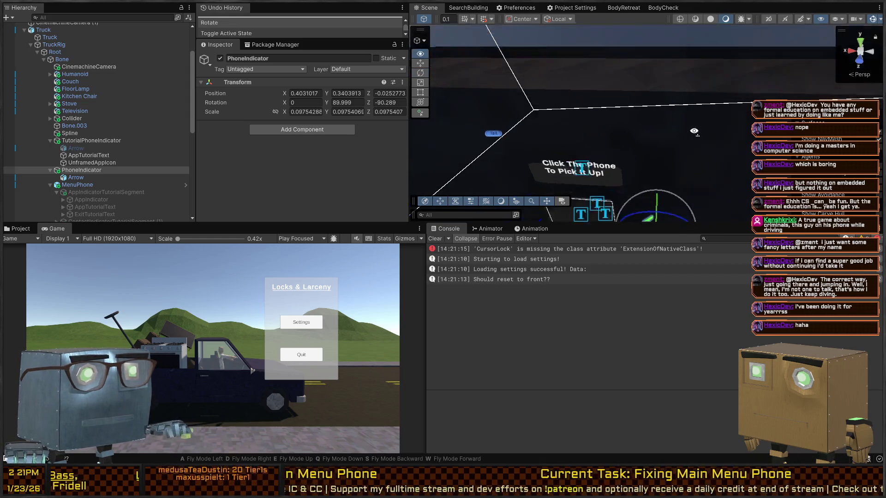
key("ctrl+p")
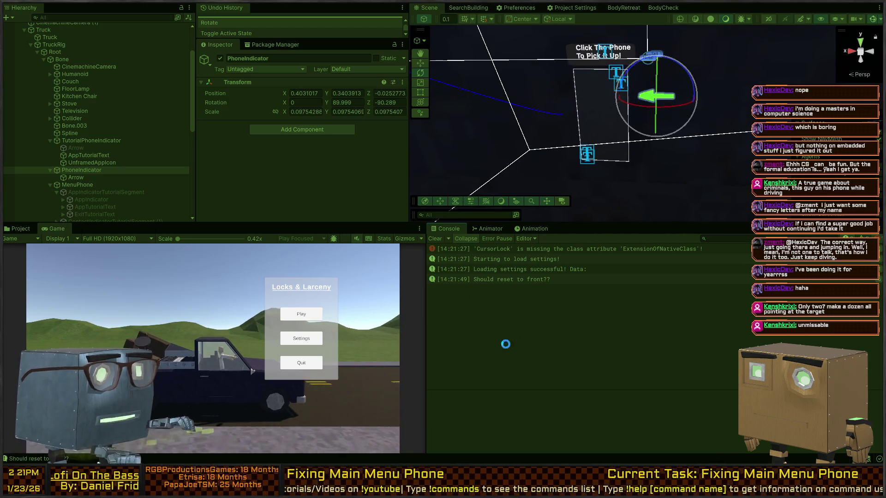
Exit Play mode after checking the PhoneIndicator arrow beside the phone.
key("ctrl+p")
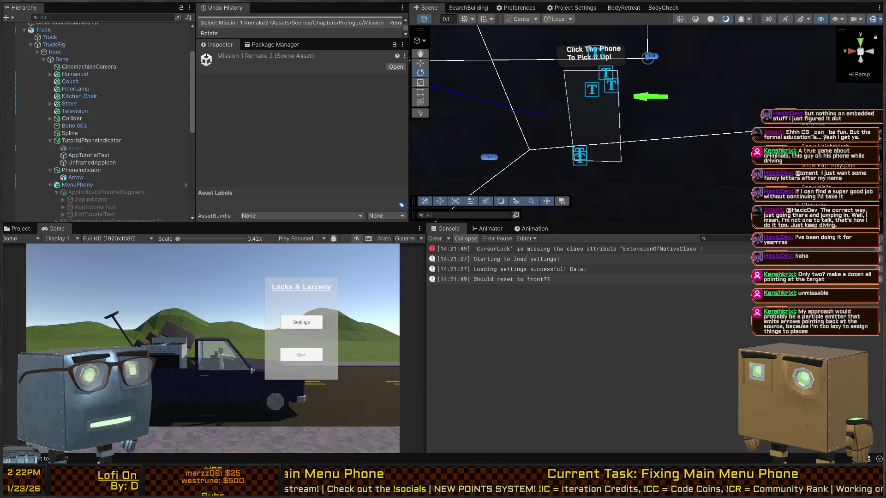
Clear the console and bring the scene camera closer to the phone.
left_click(435, 239)
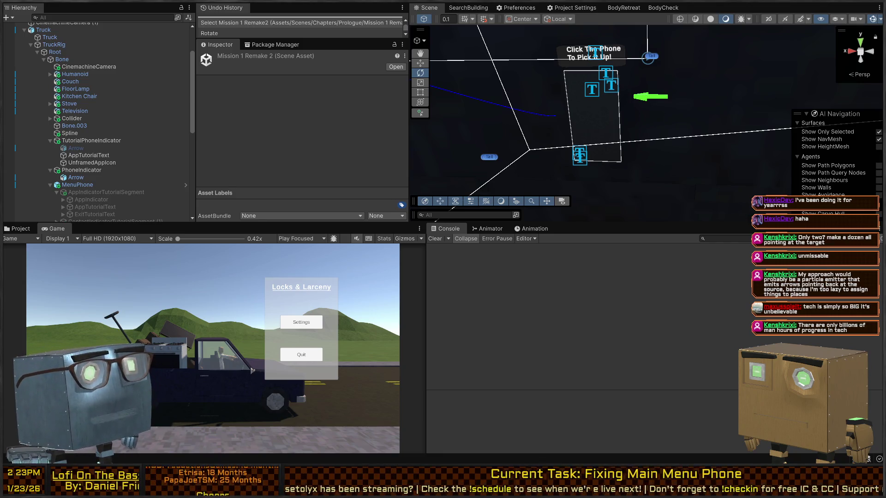
left_click_drag(664, 116, 602, 100)
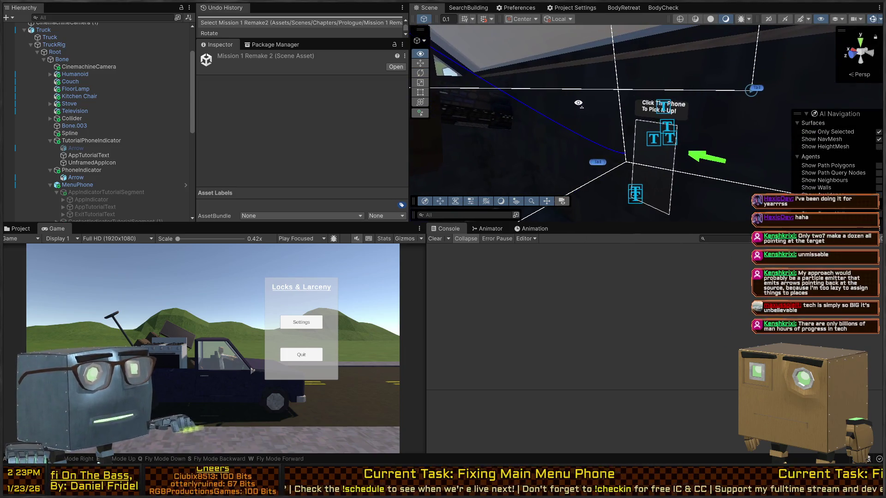
scroll(602, 101, "down", 2)
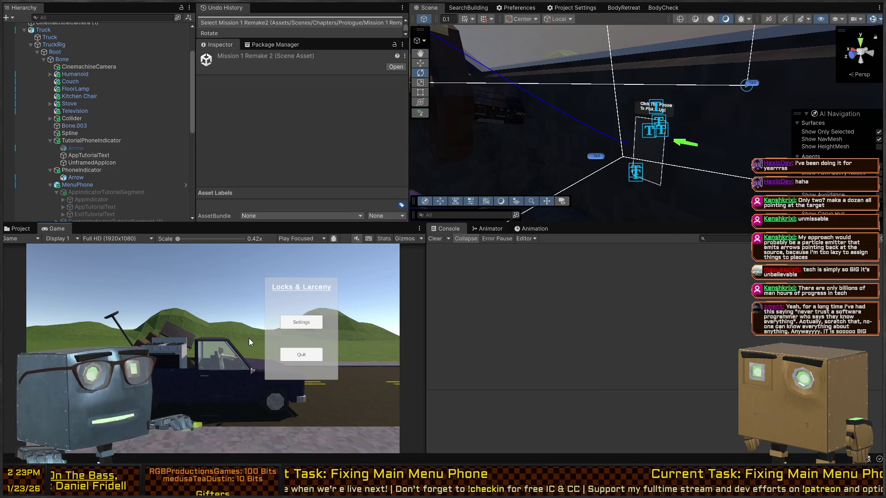
Play-test in a maximized Game view: start from the menu, pick up the phone, then stop.
key("shift+space")
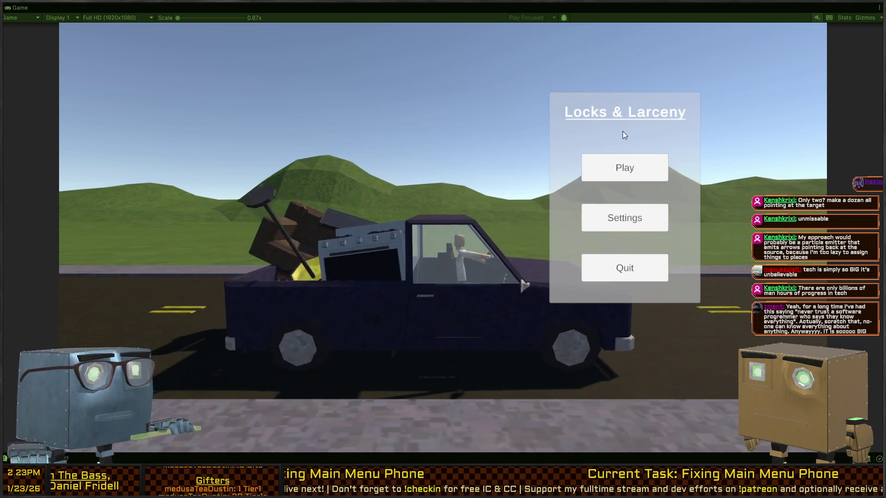
left_click(611, 167)
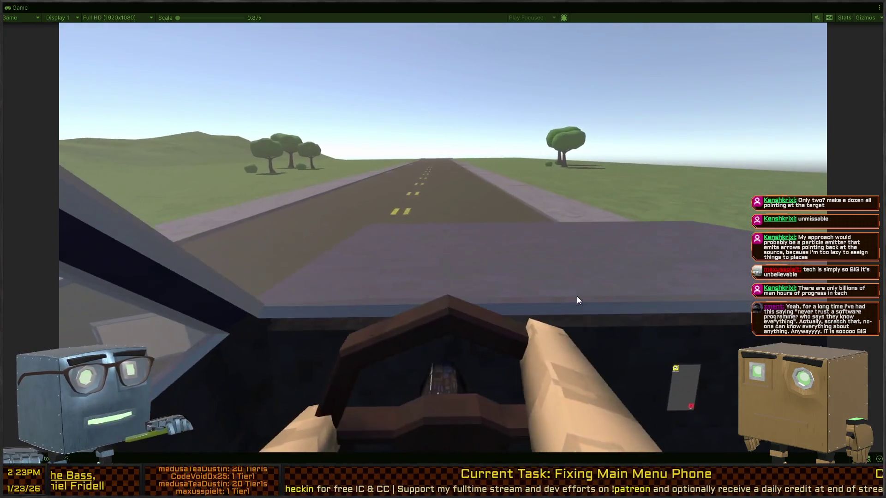
key("ctrl+p")
key("ctrl+p")
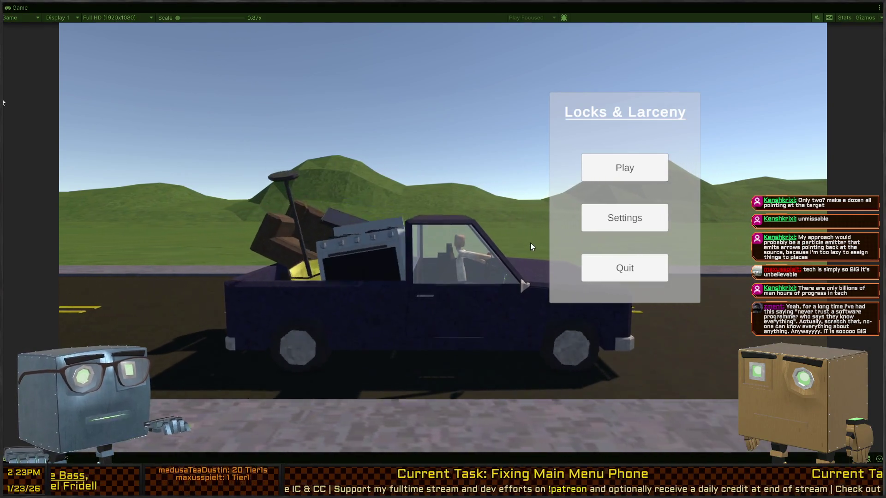
left_click(629, 167)
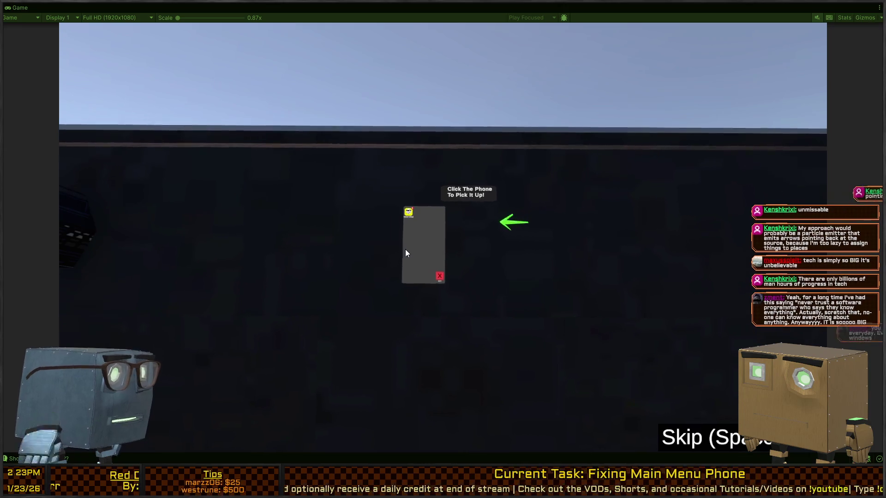
left_click(416, 237)
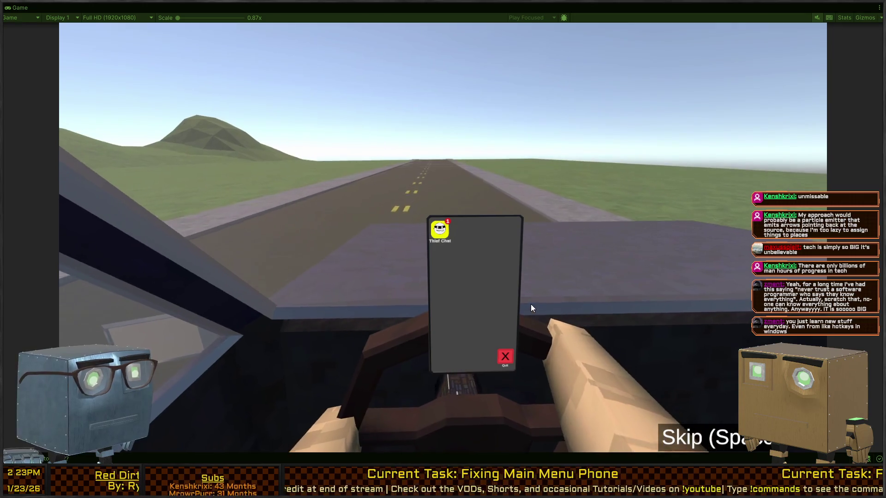
key("ctrl+p")
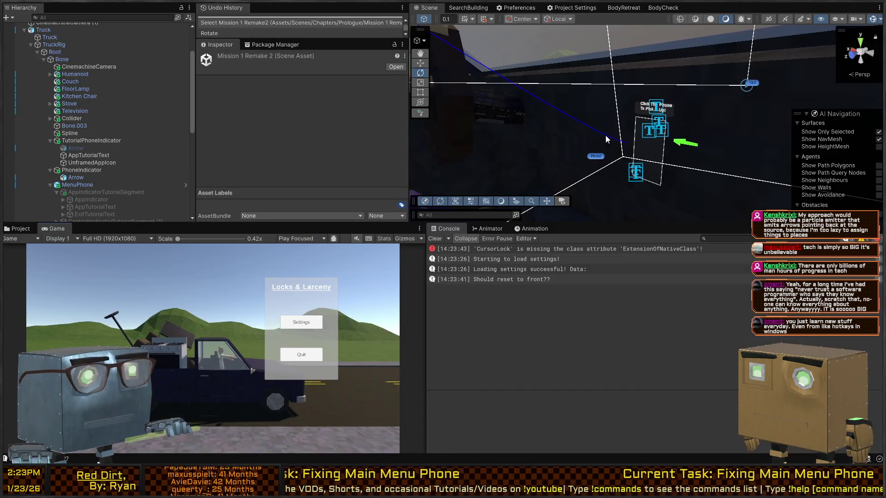
left_click_drag(606, 135, 569, 154)
left_click(596, 148)
Shift the menu phone with PhoneIndicator and TutorialPhoneIndicator slightly to the left.
left_click(580, 156)
left_click(581, 157)
left_click(644, 163)
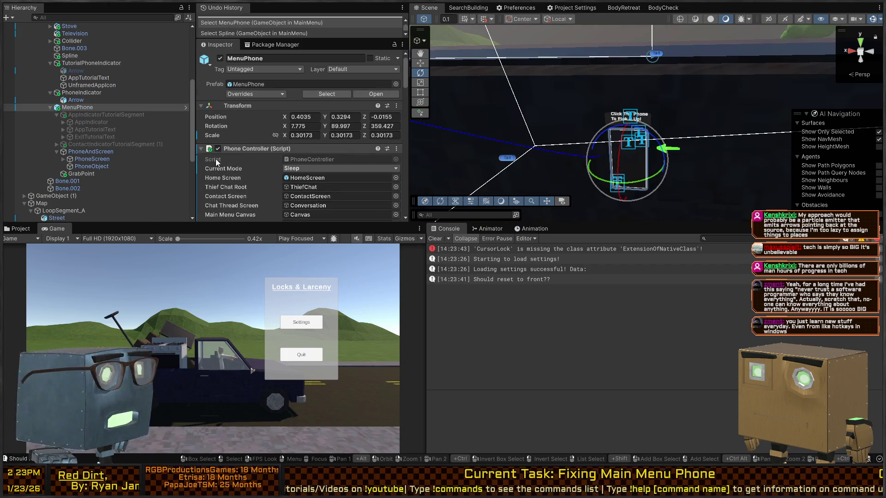
left_click(82, 92, "ctrl")
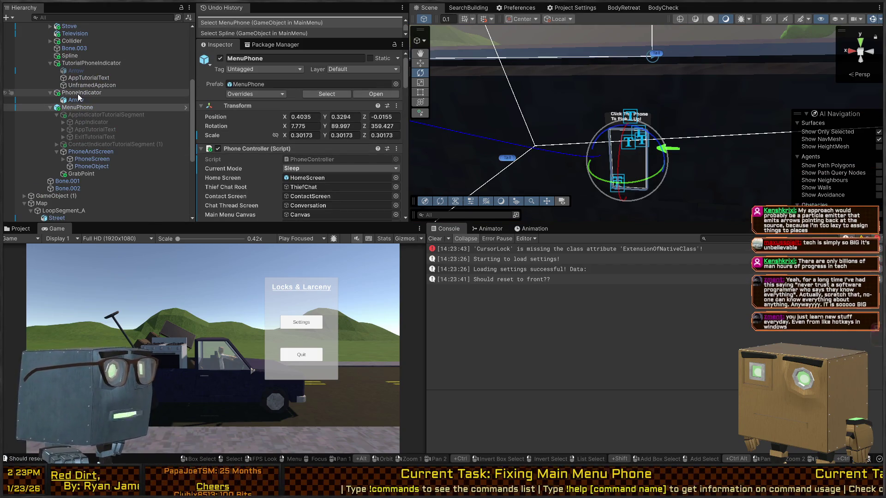
left_click(93, 63, "ctrl")
key("w")
mouse_move(678, 156)
left_mouse_down()
mouse_move(589, 147)
mouse_move(652, 136)
left_mouse_up()
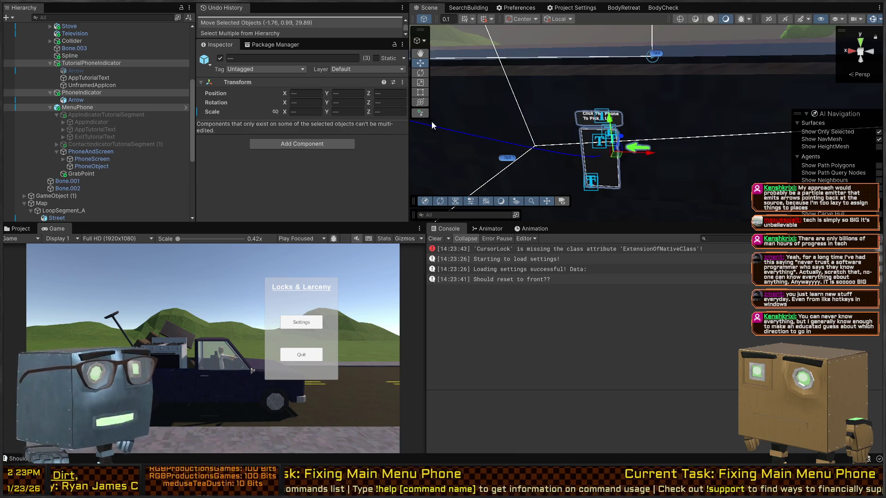
Disable TutorialPhoneIndicator, delete its Arrow, and switch off the truck rig's PhoneIndicator.
left_click(94, 63)
key("alt+shift+a")
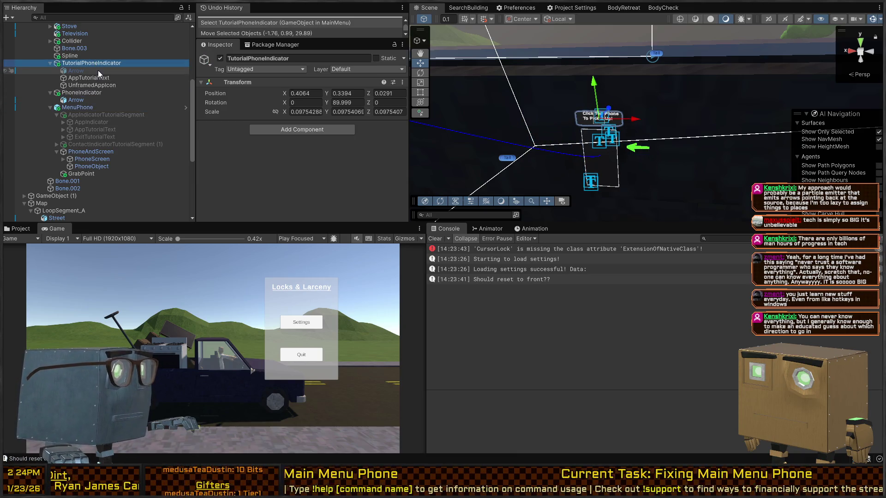
left_click(76, 71)
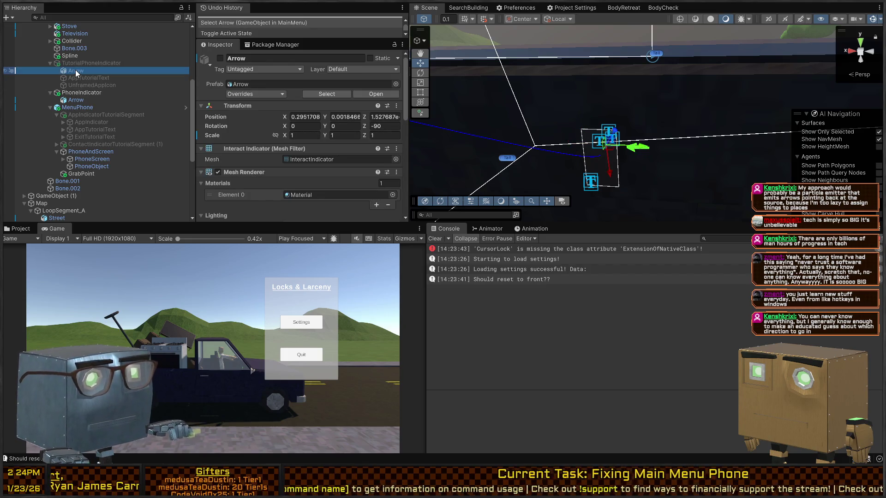
key("Delete")
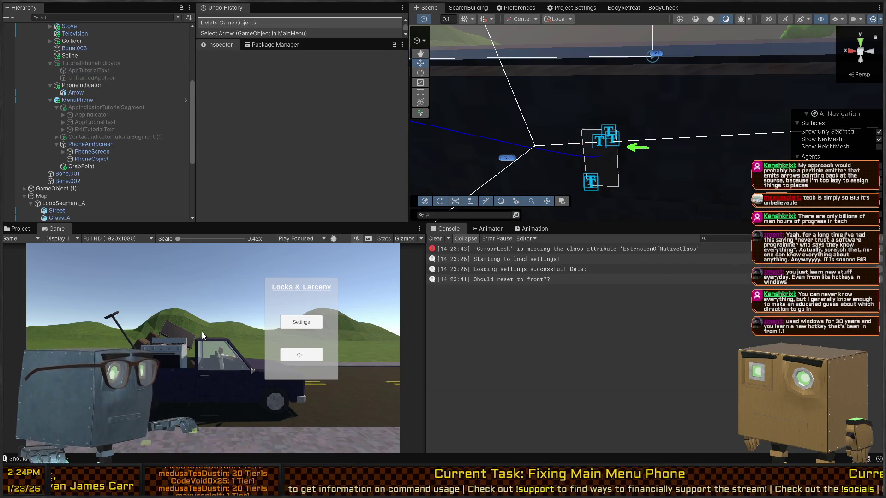
left_click(69, 85)
key("alt+shift+a")
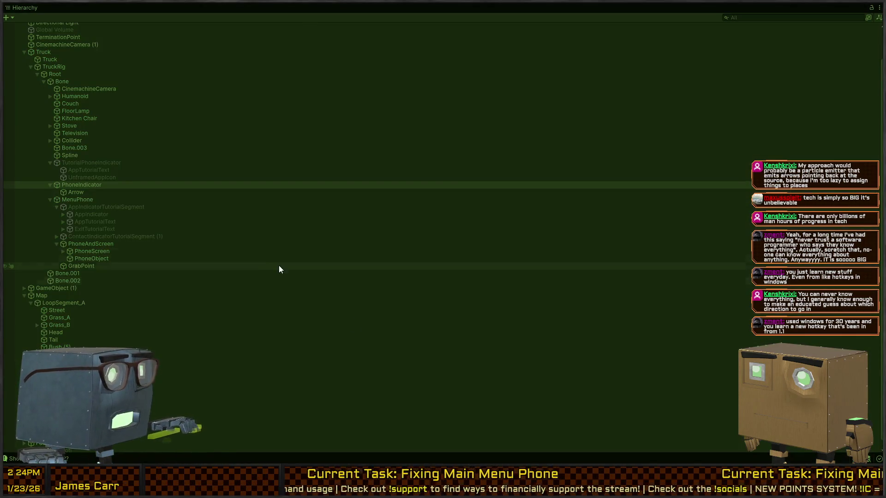
key("shift+space")
key("shift+space")
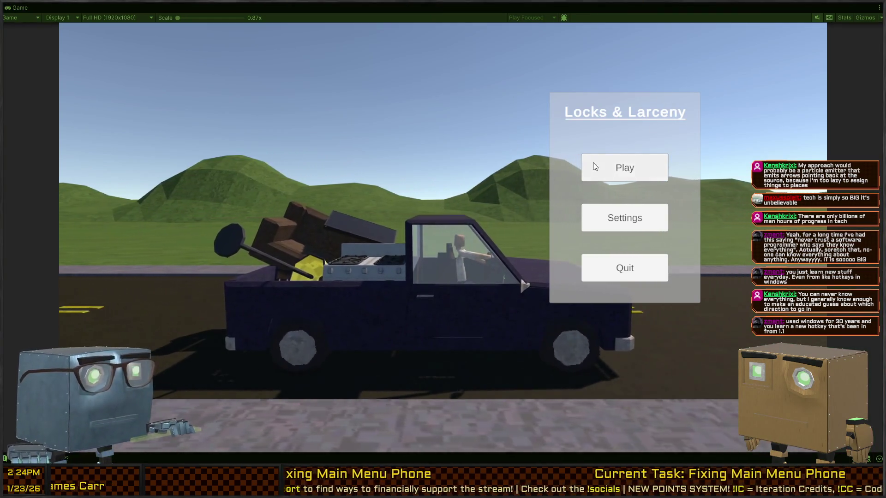
Start the game from the main menu, watch the in-car phone cutscene, and skip back to the menu.
left_click(612, 168)
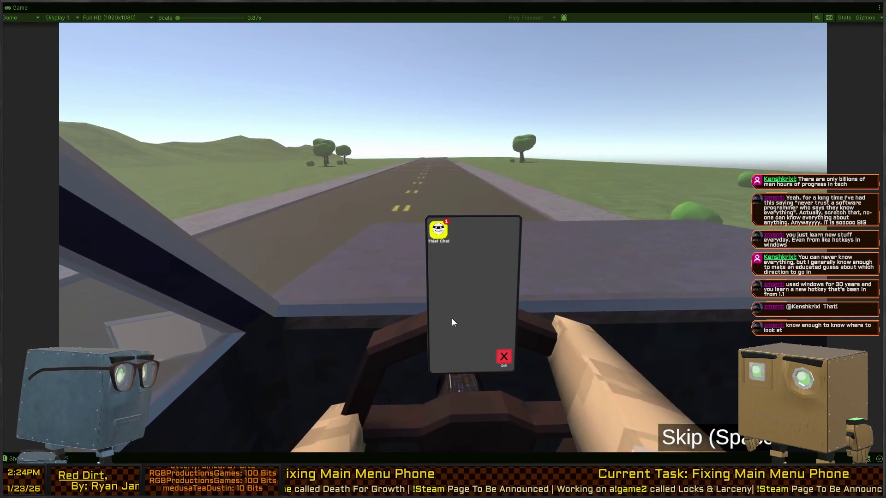
left_click(452, 319)
key("space")
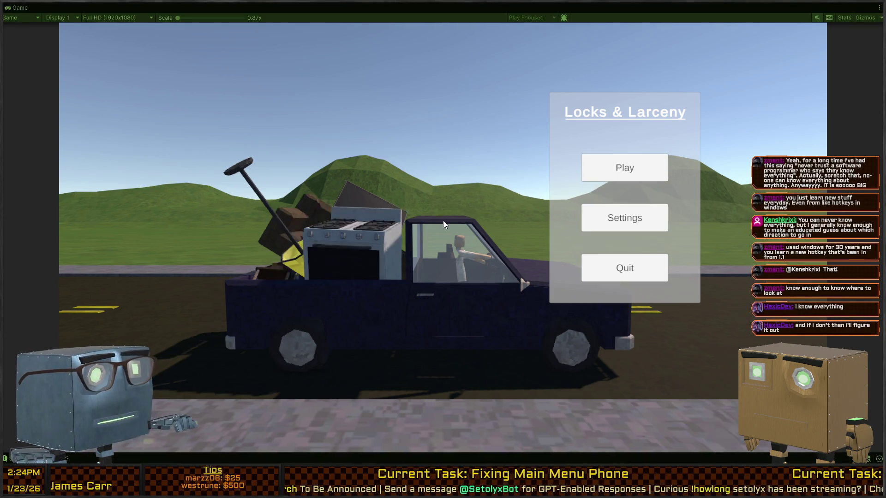
key("shift+space")
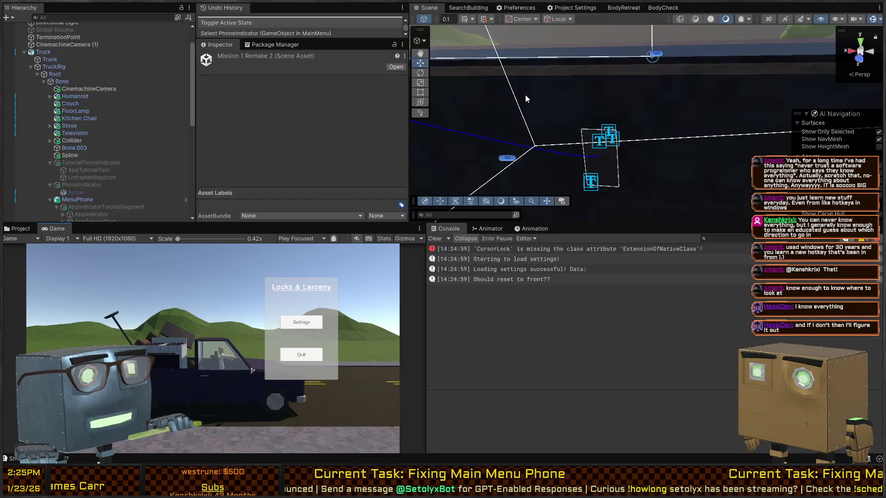
Compare TutorialPhoneIndicator on and off, then leave it and PhoneIndicator both disabled.
mouse_move(524, 100)
left_mouse_down()
mouse_move(570, 110)
mouse_move(517, 87)
mouse_move(644, 90)
left_mouse_up()
left_click(117, 163)
key("alt+shift+a")
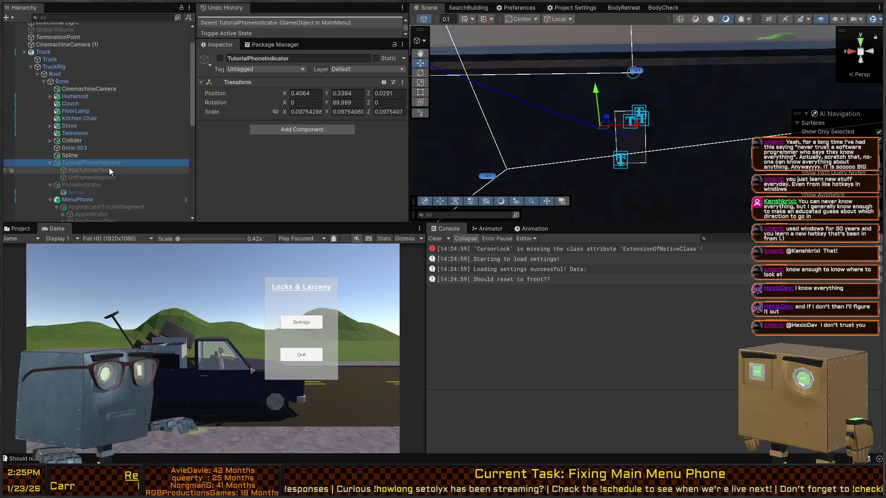
key("alt+shift+a")
key("alt+shift+a")
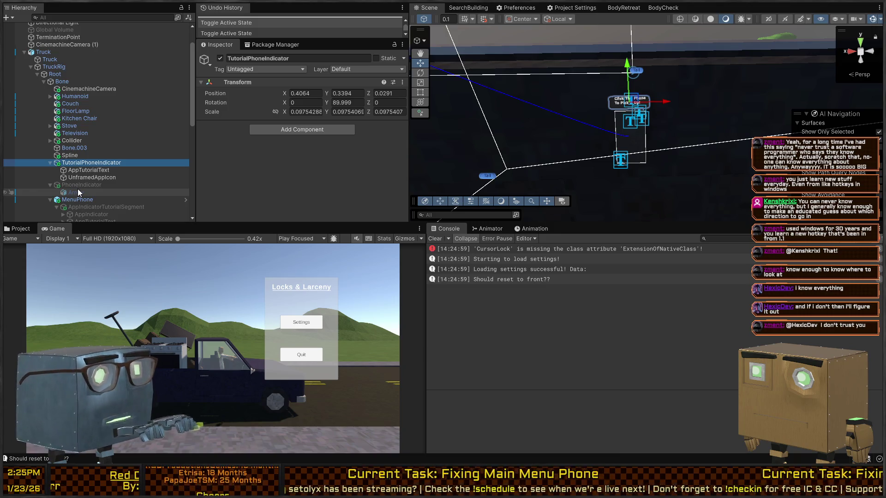
key("alt+shift+a")
left_click(78, 187)
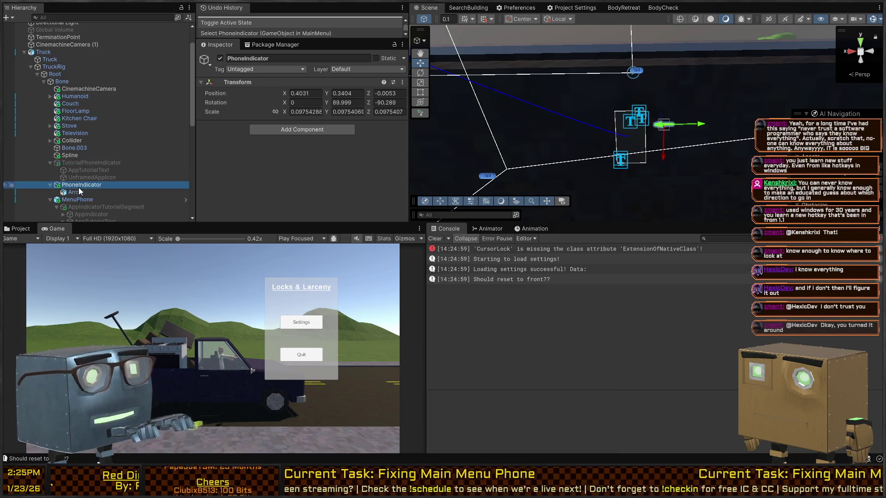
key("alt+shift+a")
Enable ContactIndicatorTutorialSegment (1) under MenuPhone and run the game.
left_click(88, 201)
left_click(89, 206)
scroll(99, 191, "down", 3)
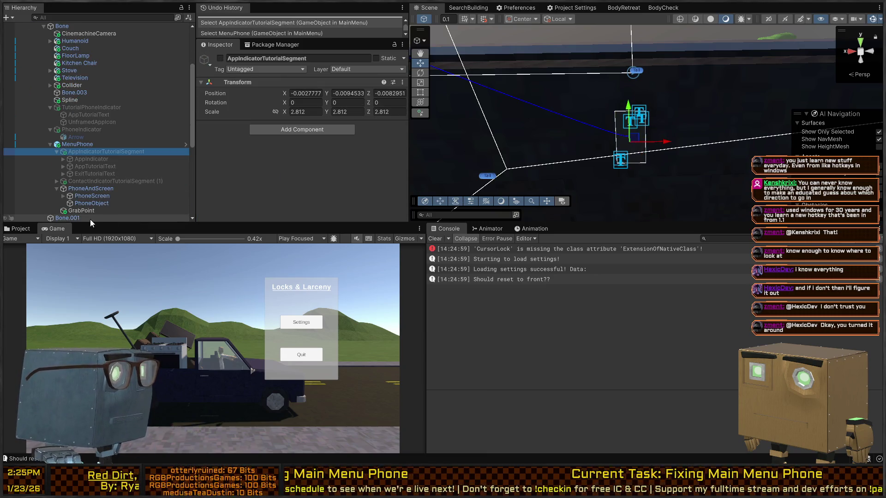
left_click(91, 183)
key("alt+shift+a")
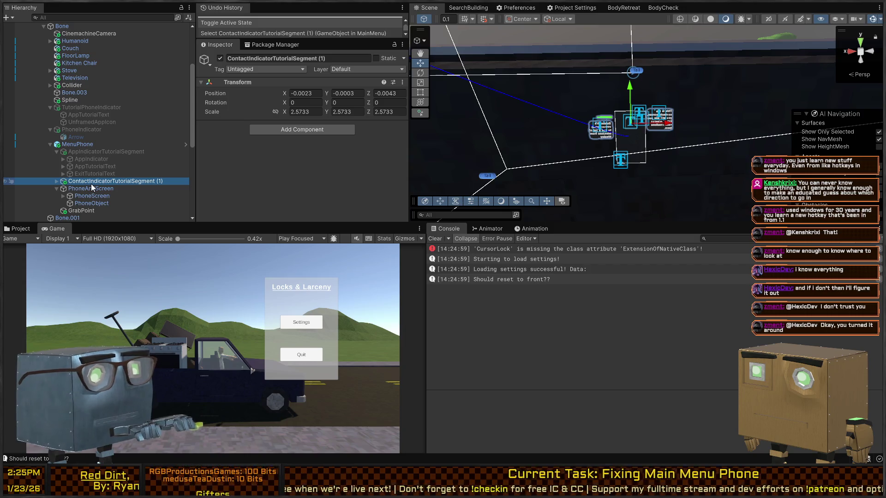
left_click(54, 182)
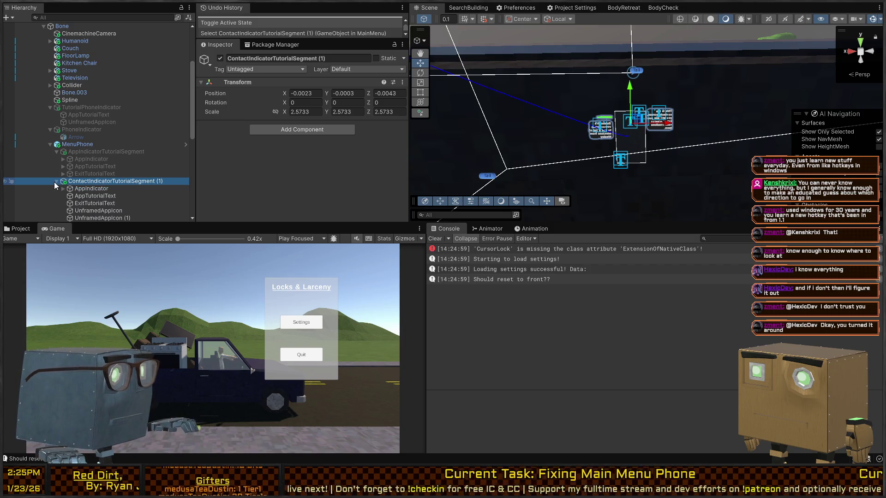
scroll(117, 199, "down", 3)
key("alt+shift+a")
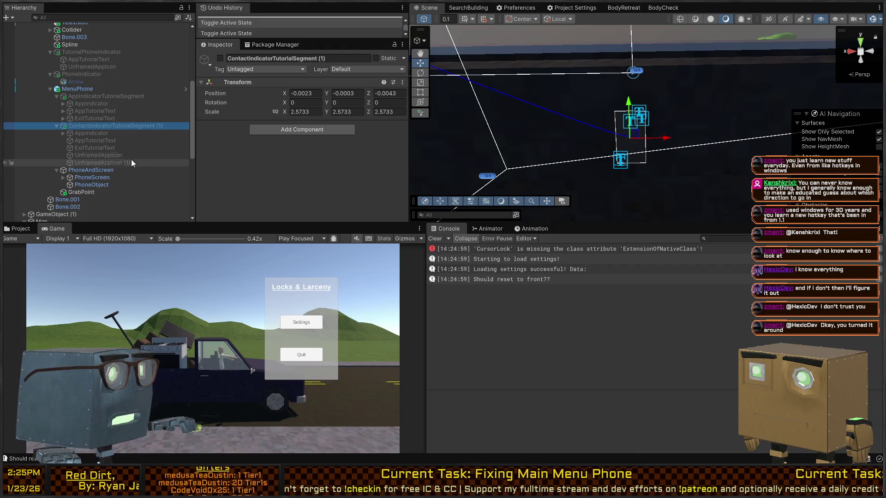
key("alt+shift+a")
key("ctrl+p")
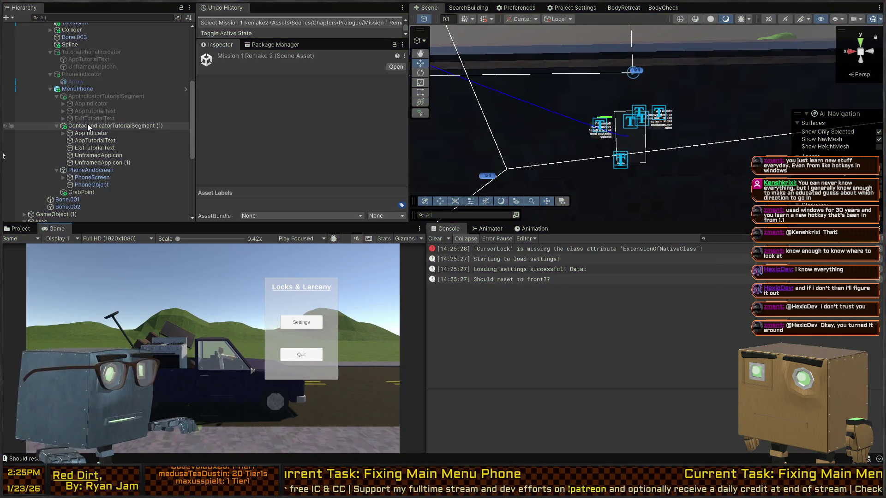
Disable ContactIndicatorTutorialSegment (1) and restart the play test into the truck-phone intro.
left_click(90, 126)
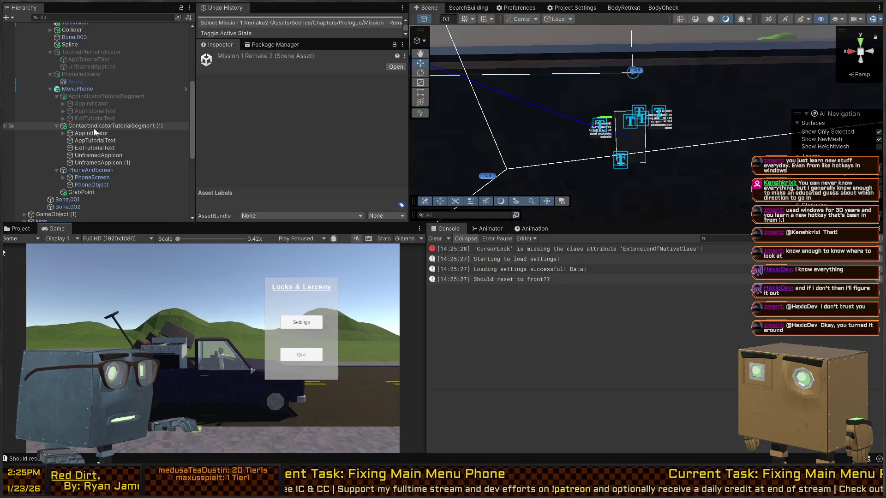
key("alt+shift+a")
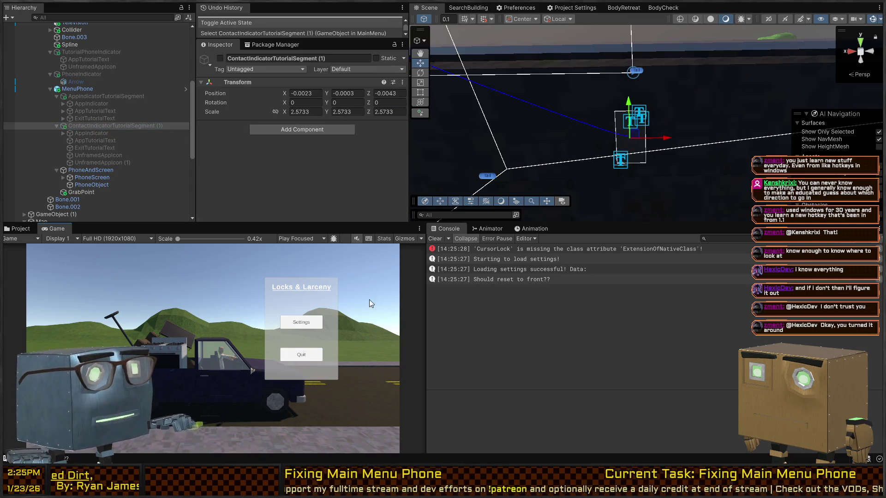
key("ctrl+p")
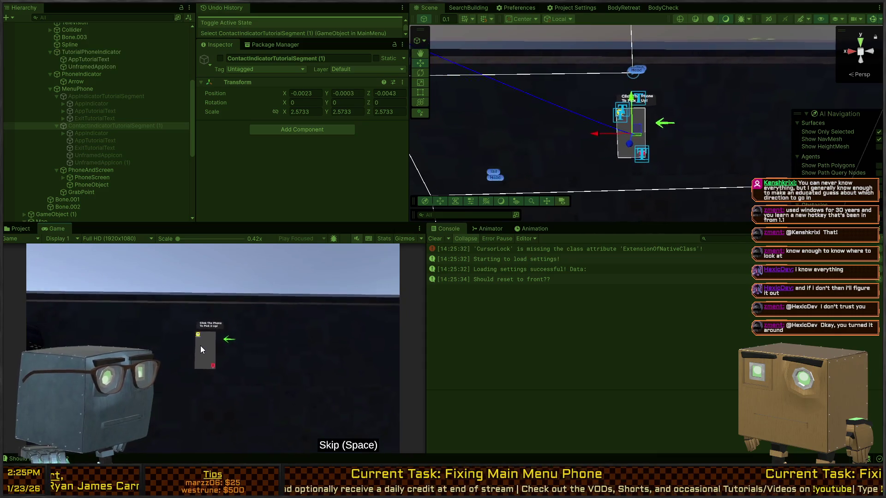
key("ctrl+p")
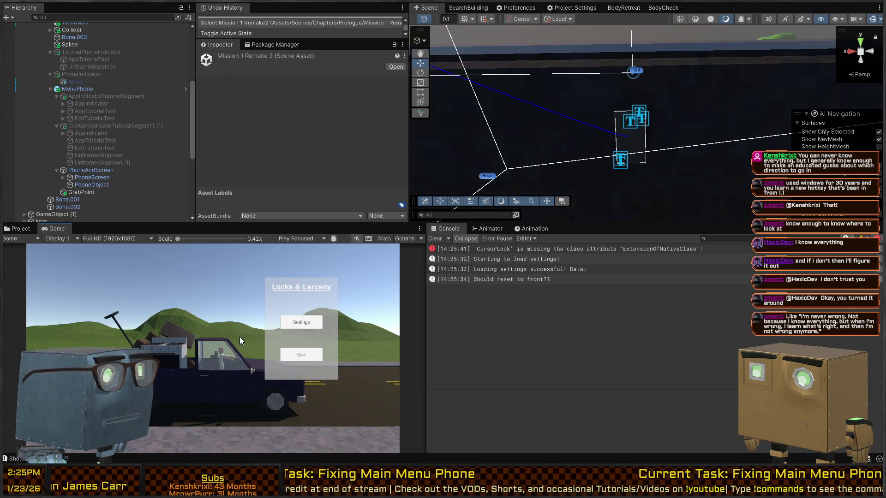
key("ctrl+p")
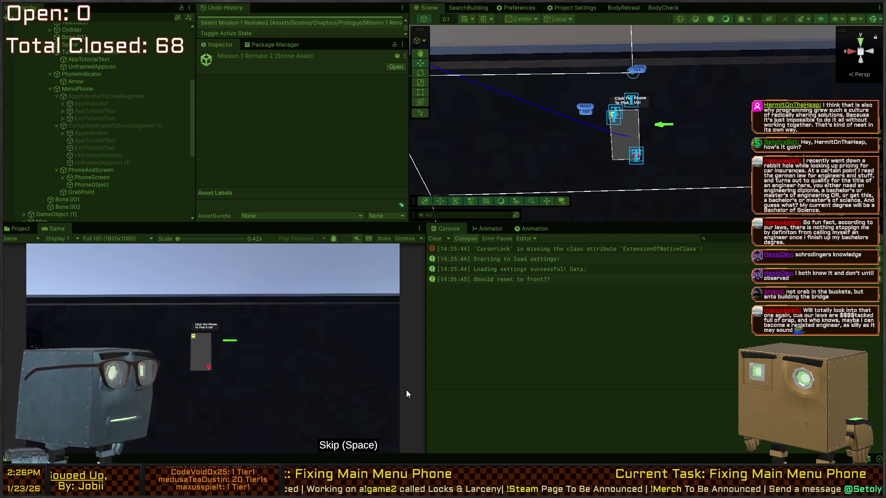
key("space")
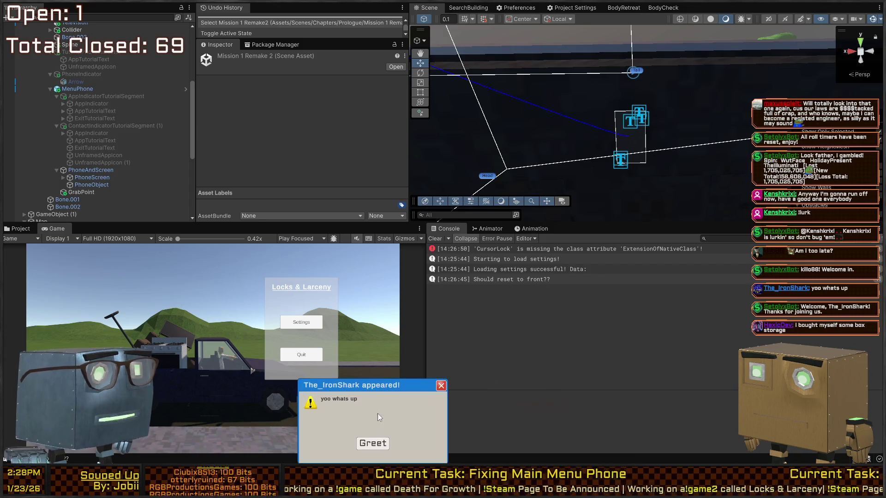
Swing the scene view around, then fly forward into the truck cab to face the driver.
left_click(441, 385)
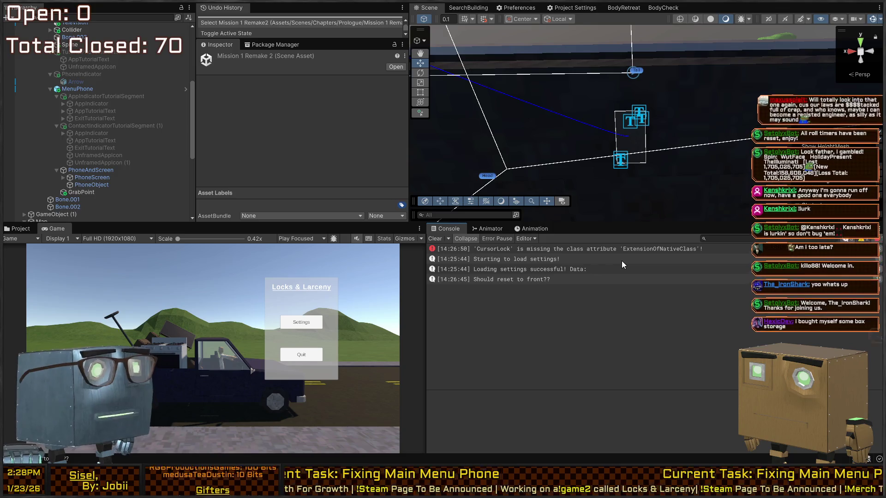
left_click_drag(663, 91, 577, 81)
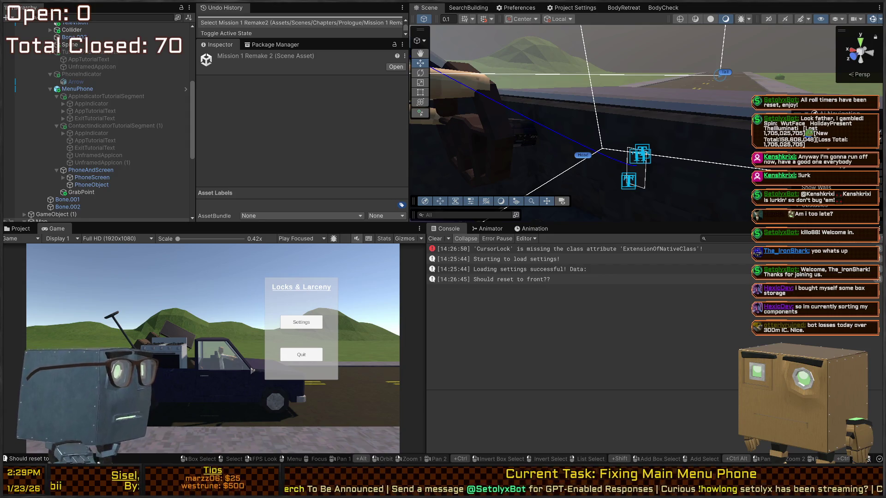
right_click(633, 110)
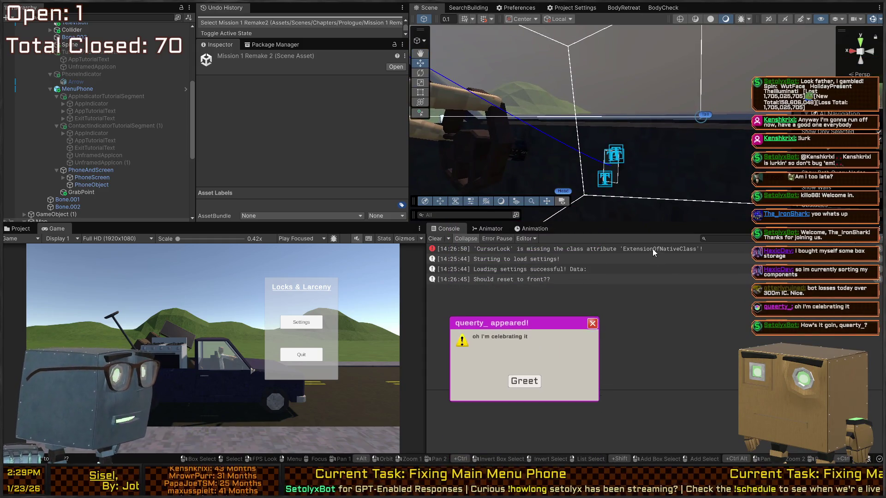
left_click(523, 414)
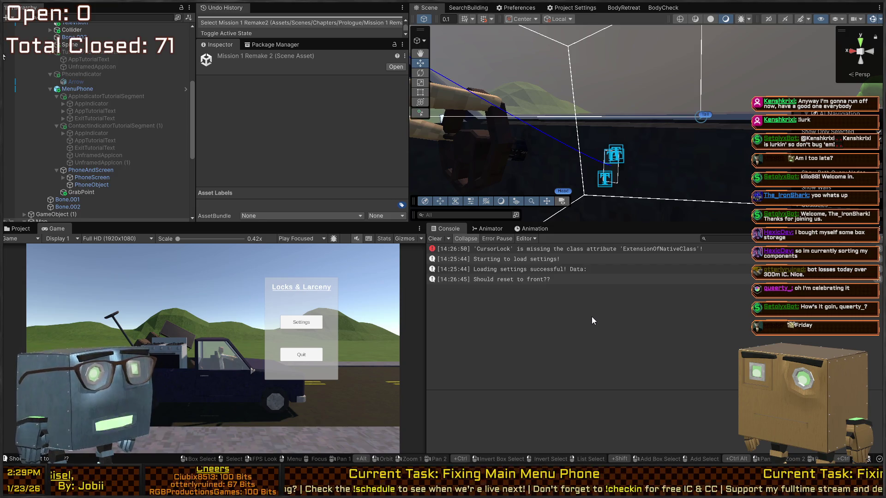
right_click(612, 153)
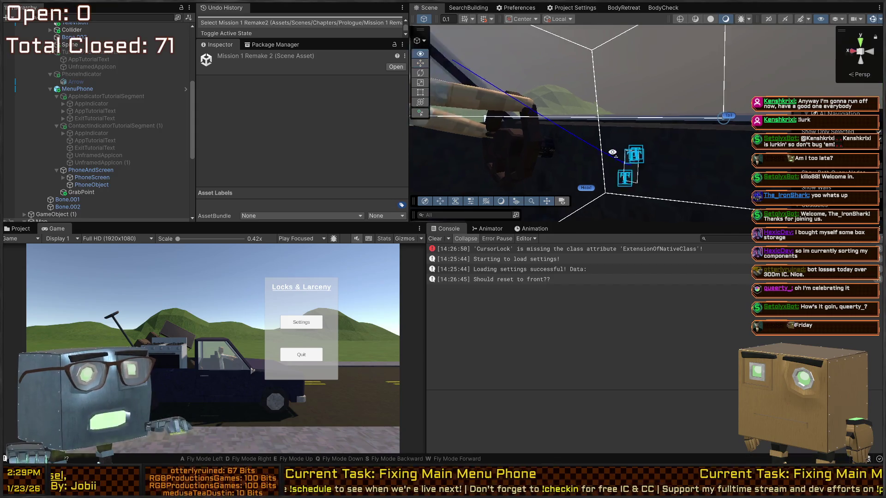
key("w")
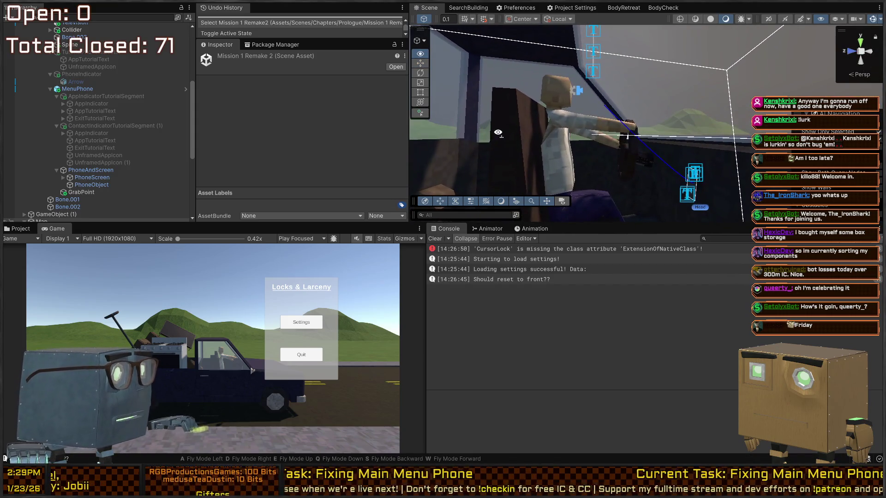
key("w")
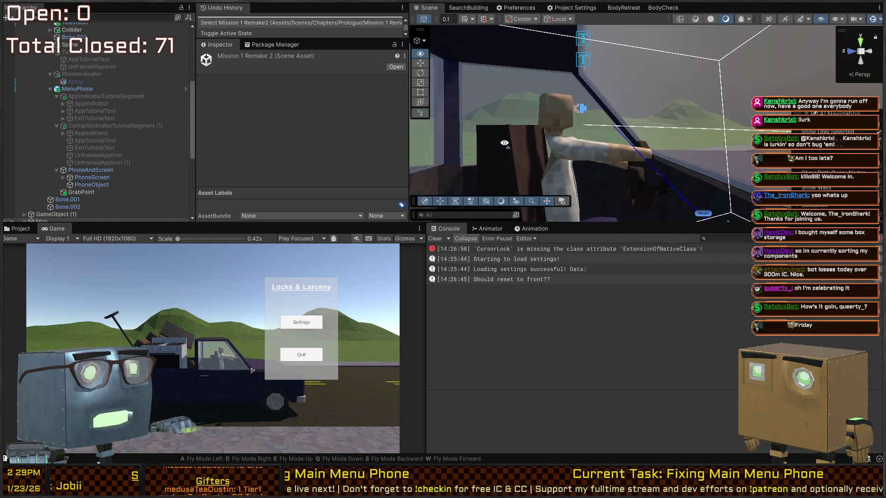
key("w")
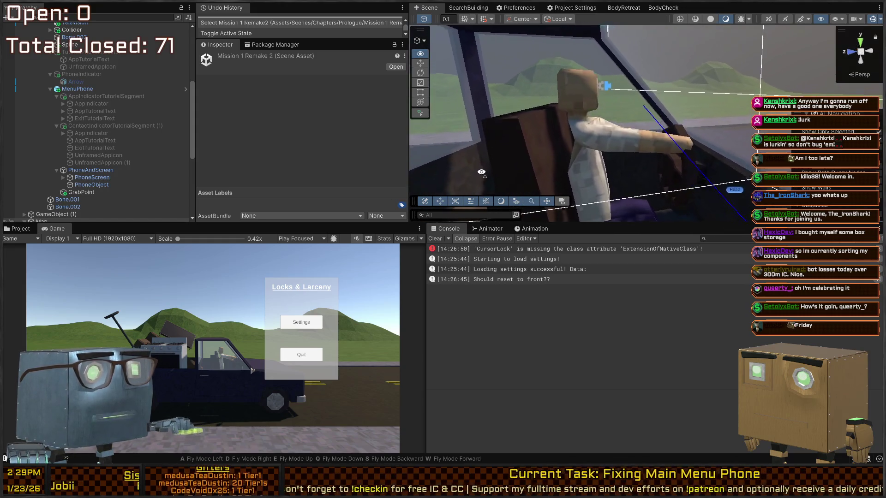
key("w")
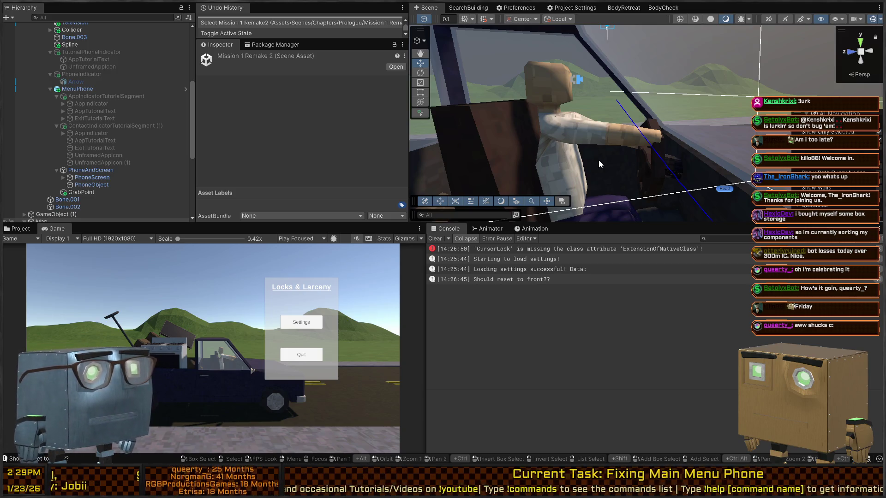
Orbit inside the truck cab and turn the view toward the seated driver.
mouse_move(589, 126)
left_mouse_down()
mouse_move(618, 145)
mouse_move(596, 143)
left_mouse_up()
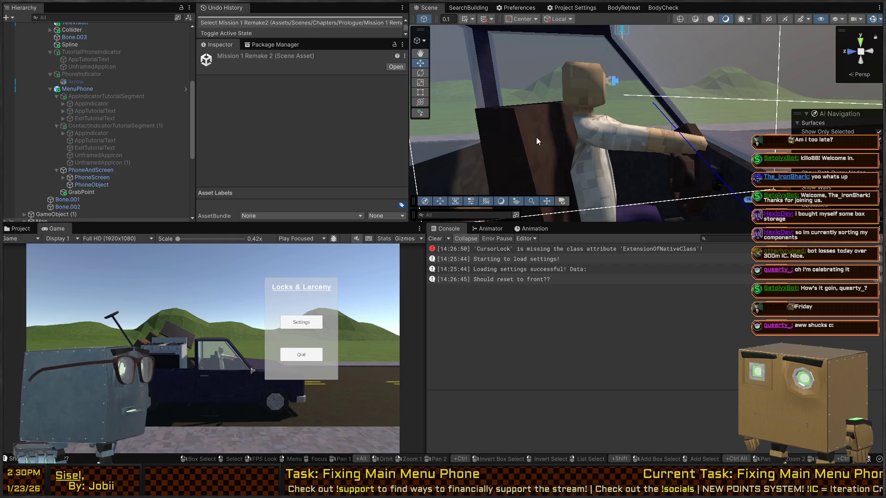
mouse_move(536, 137)
left_mouse_down()
mouse_move(678, 111)
mouse_move(615, 152)
left_mouse_up()
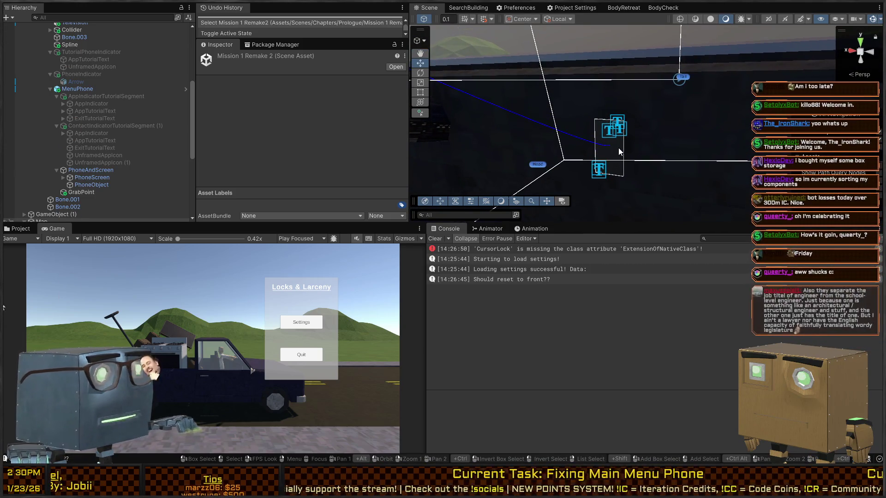
left_click(614, 128)
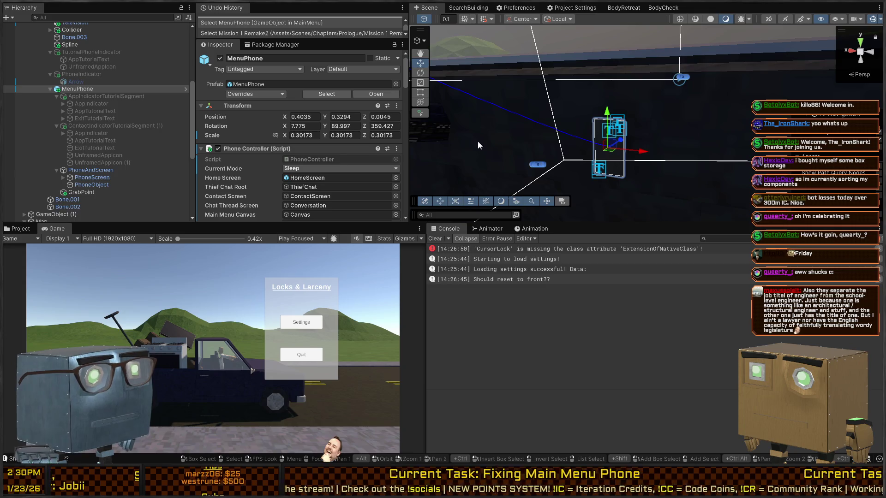
key("ctrl+p")
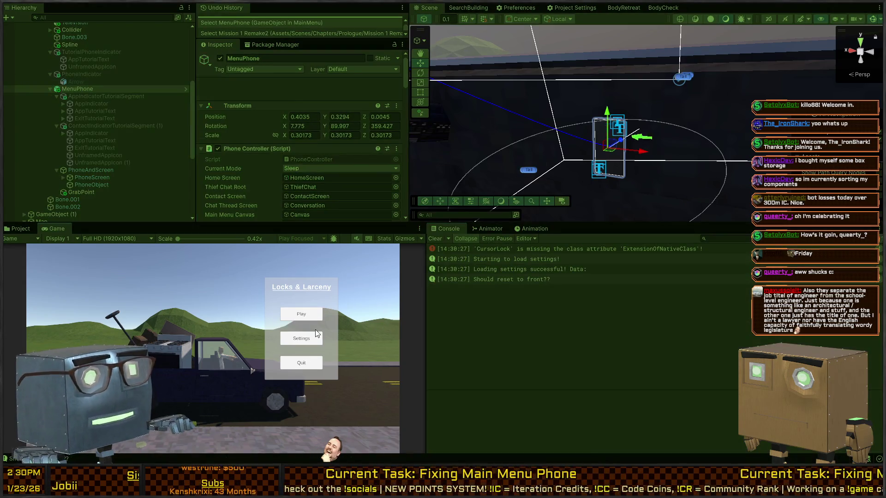
left_click(289, 318)
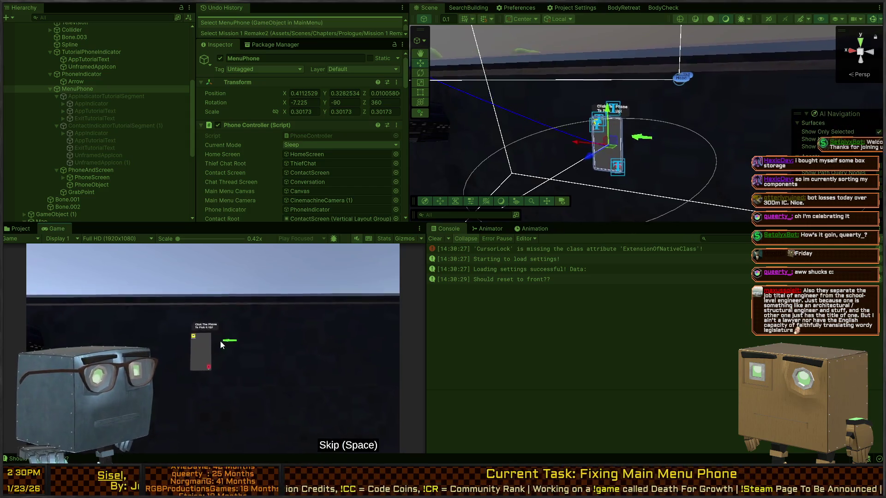
left_click(201, 362)
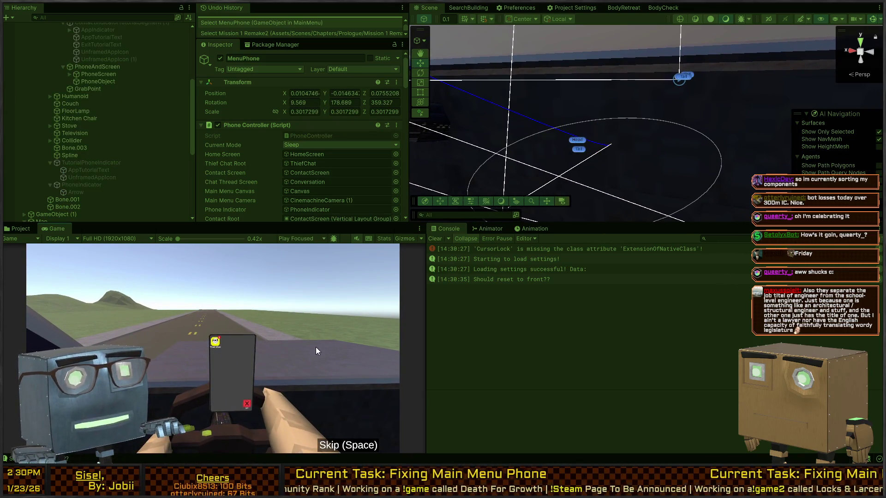
scroll(105, 88, "up", 3)
left_click(92, 76)
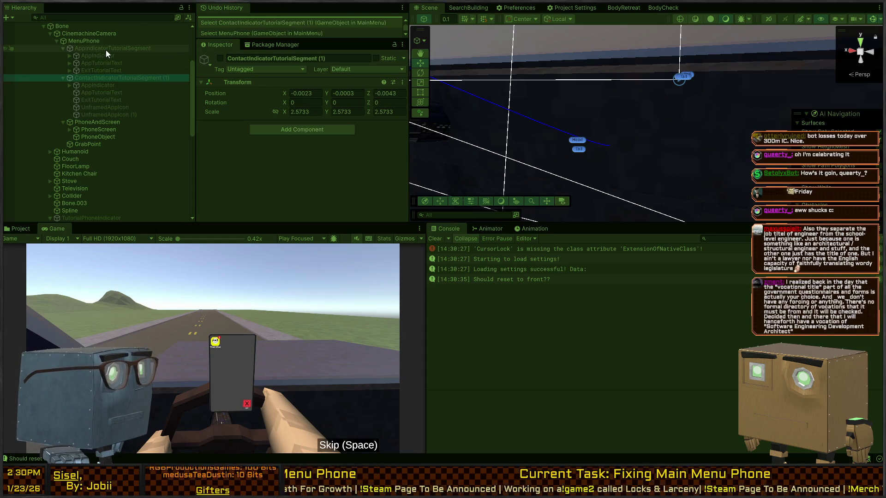
left_click(104, 48)
key("alt+shift+a")
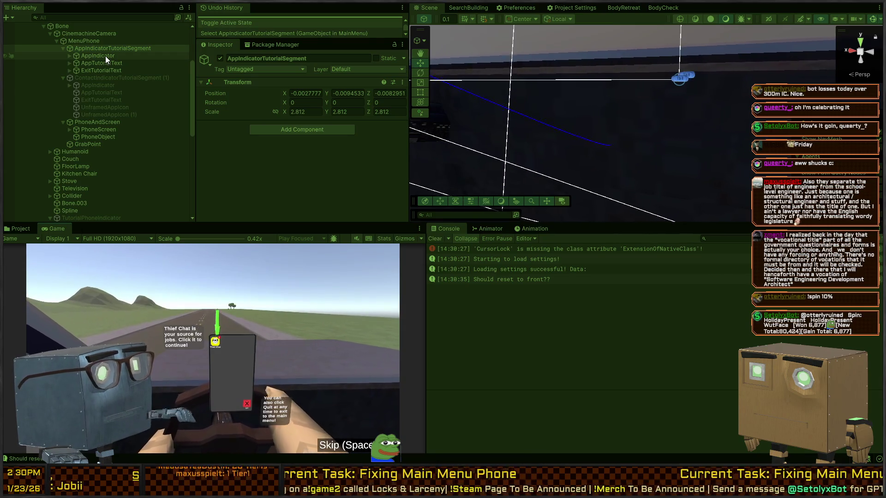
key("ctrl+p")
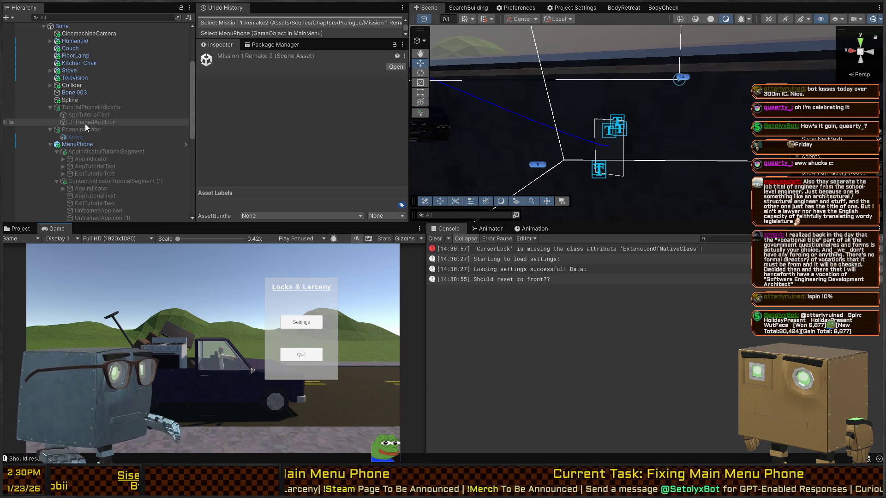
Enable AppIndicatorTutorialSegment and deactivate its AppIndicator, AppTutorialText and ExitTutorialText children.
left_click(89, 151)
key("alt+shift+a")
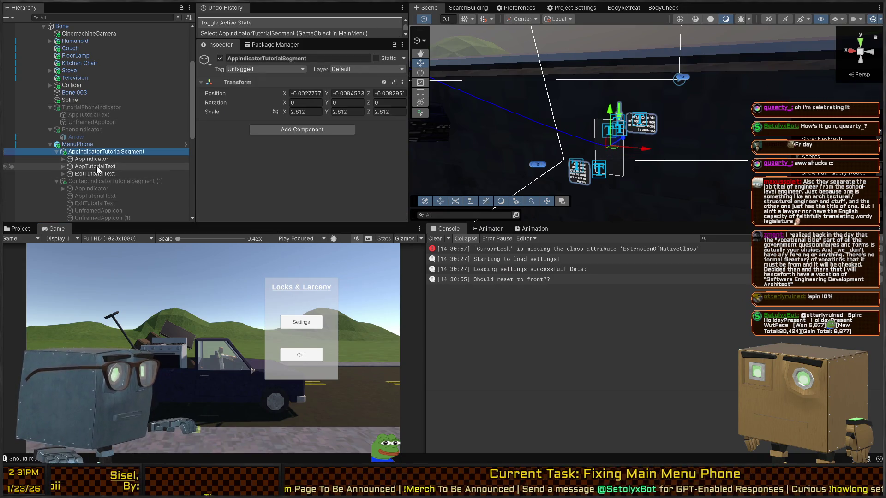
left_click(97, 159)
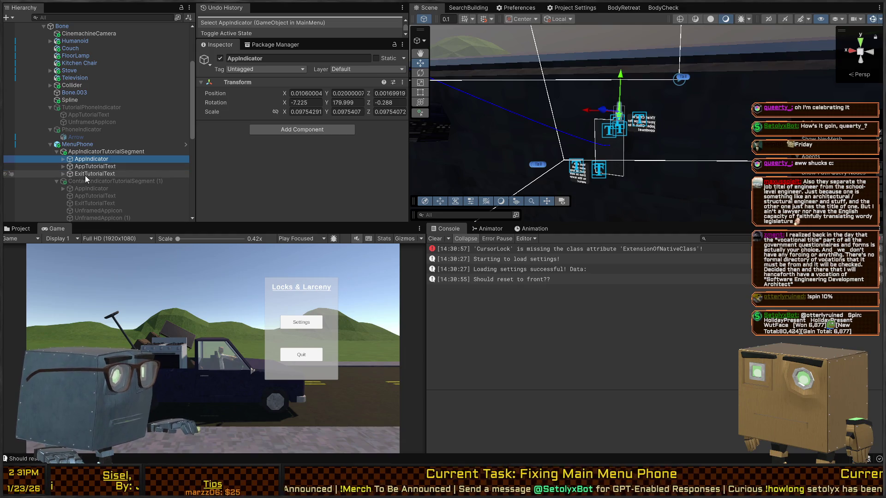
left_click(85, 176, "shift")
key("alt+shift+a")
Raise AppIndicator slightly on the phone to position 0.0105, 0.0317, 0.0032.
left_click(98, 172)
left_click(100, 167)
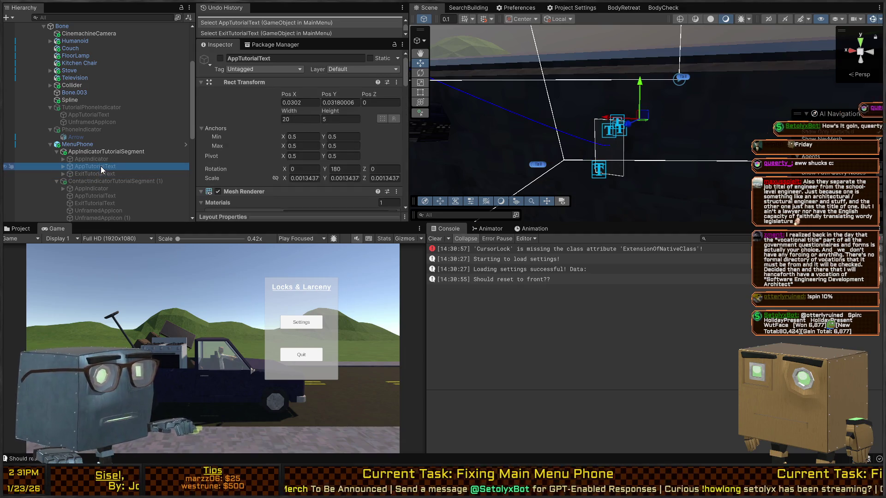
left_click(115, 159)
left_click_drag(621, 101, 622, 85)
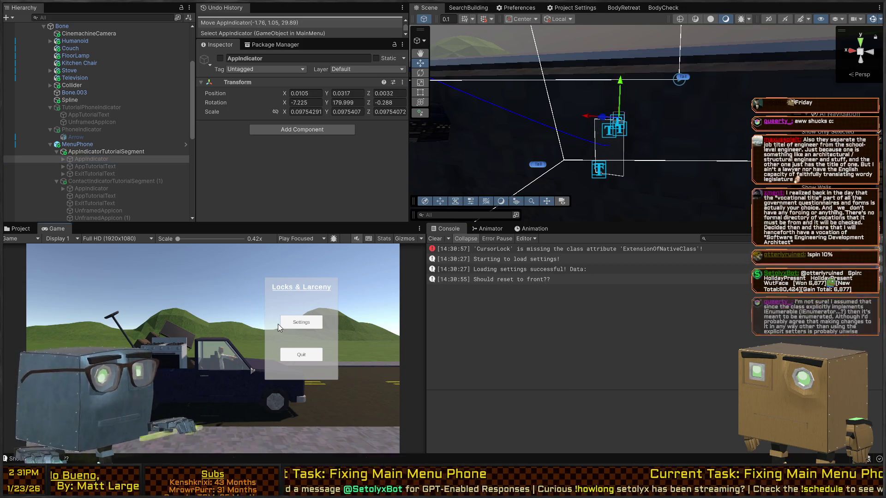
key("shift+space")
key("shift+space")
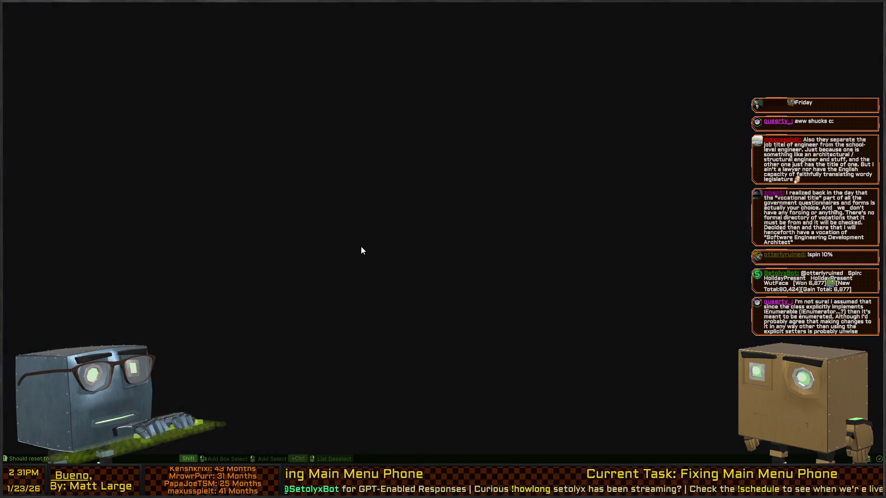
key("shift+space")
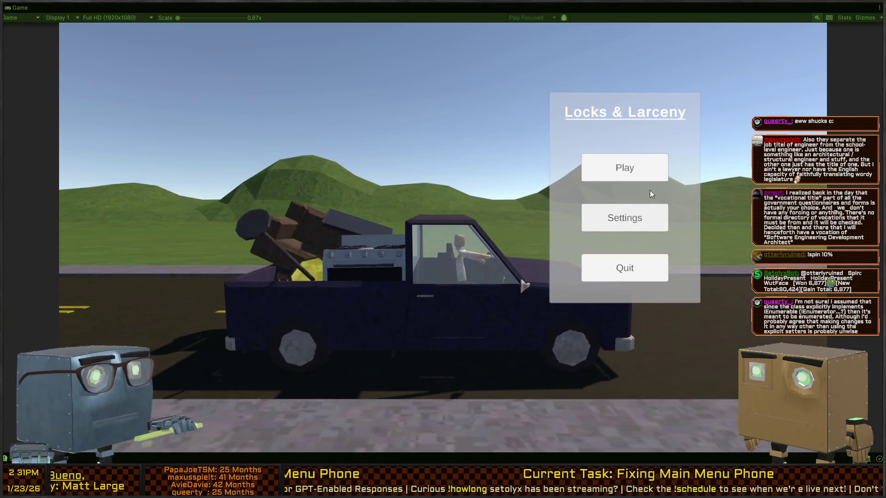
left_click(630, 170)
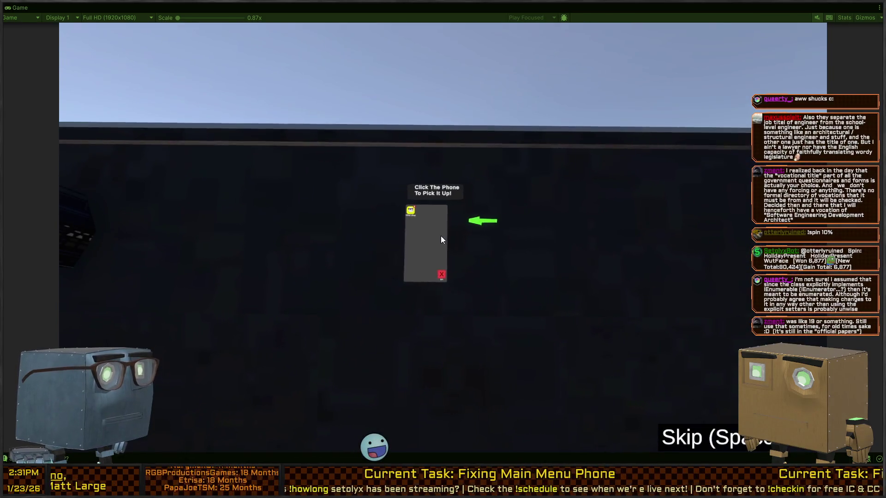
left_click(442, 236)
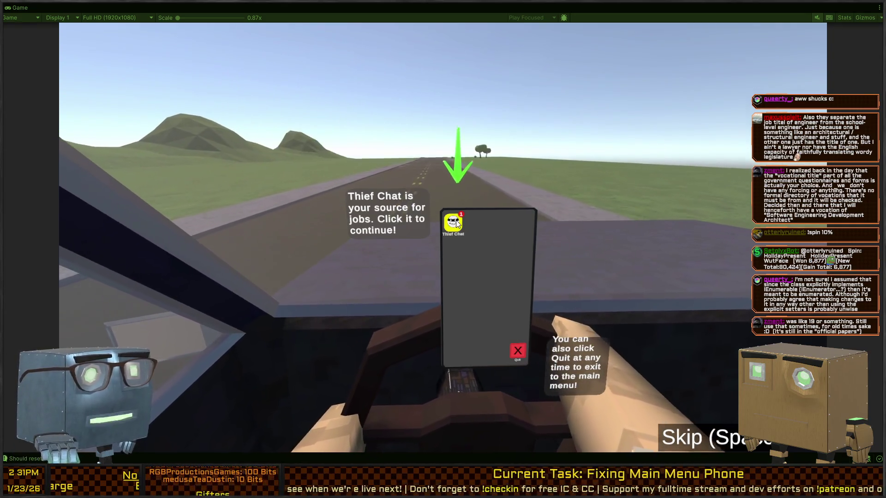
left_click(455, 225)
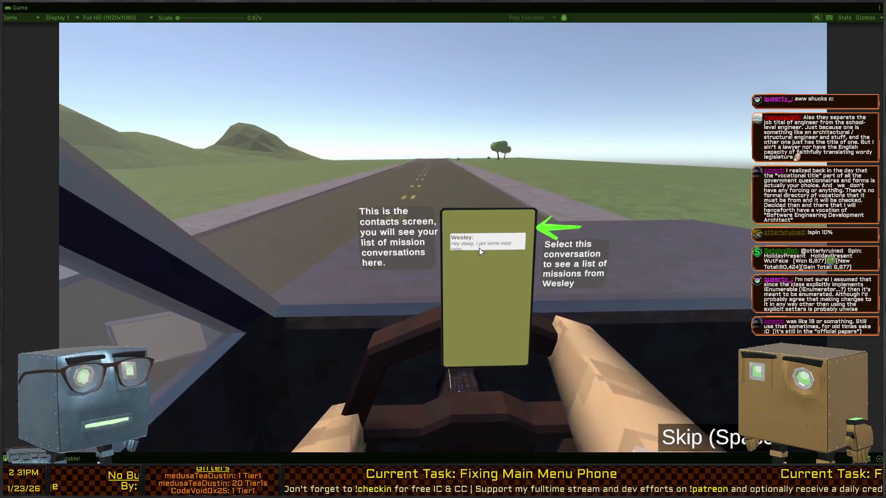
left_click(498, 245)
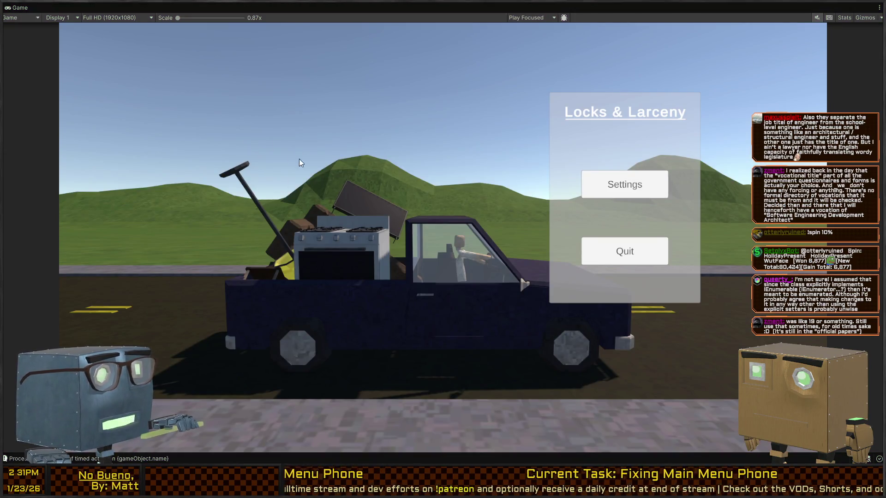
key("shift+space")
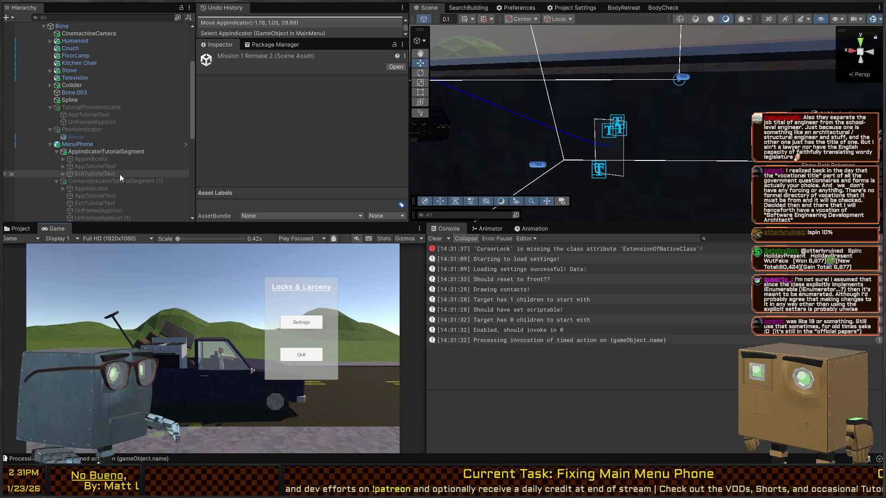
Find ContactIndicatorTutorialSegment (1) in the Hierarchy and activate it with Alt+Shift+A.
scroll(113, 138, "down", 3)
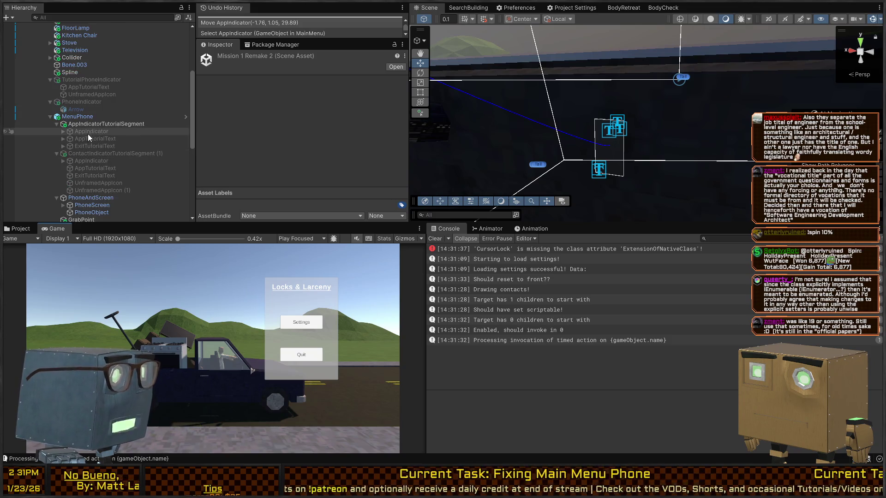
left_click(63, 139)
left_click(64, 139)
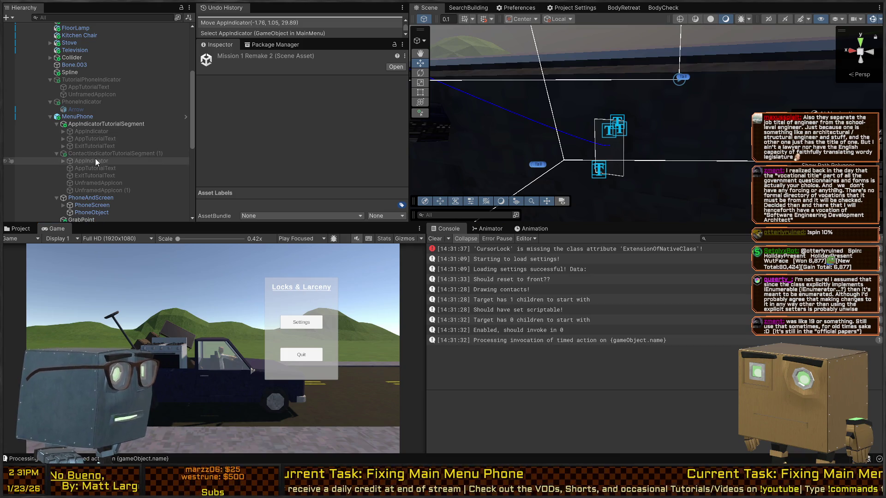
left_click(112, 153)
scroll(111, 153, "down", 3)
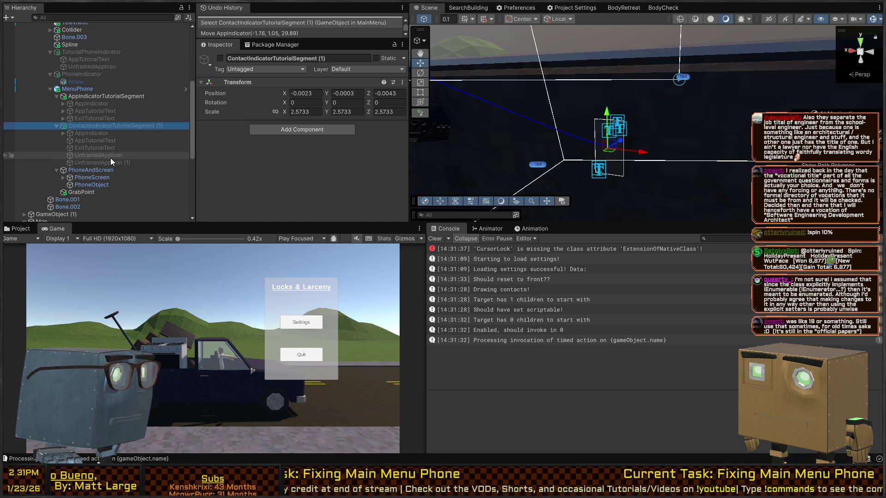
left_click(110, 157)
left_click(106, 124)
key("alt+shift+a")
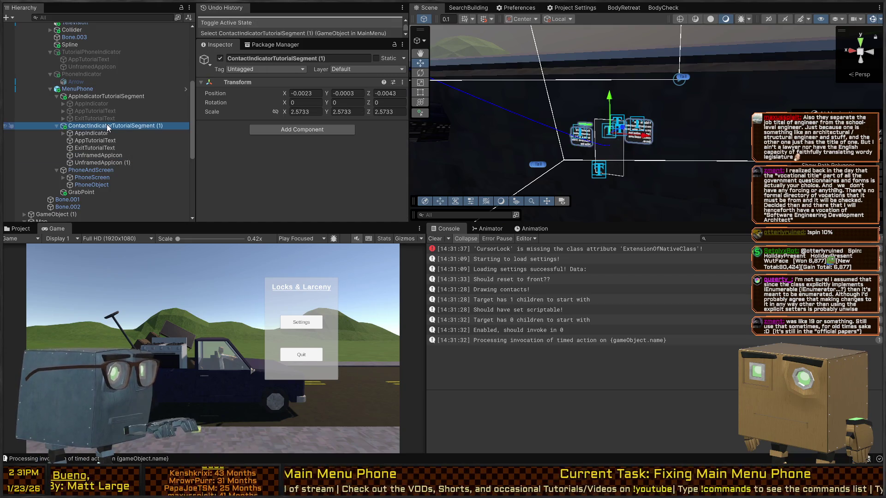
Fly the Scene view to the contacts tutorial text and deactivate TutorialPhoneIndicator.
left_click_drag(598, 154, 389, 149)
mouse_move(215, 141)
left_mouse_down()
mouse_move(231, 118)
mouse_move(187, 99)
left_mouse_up()
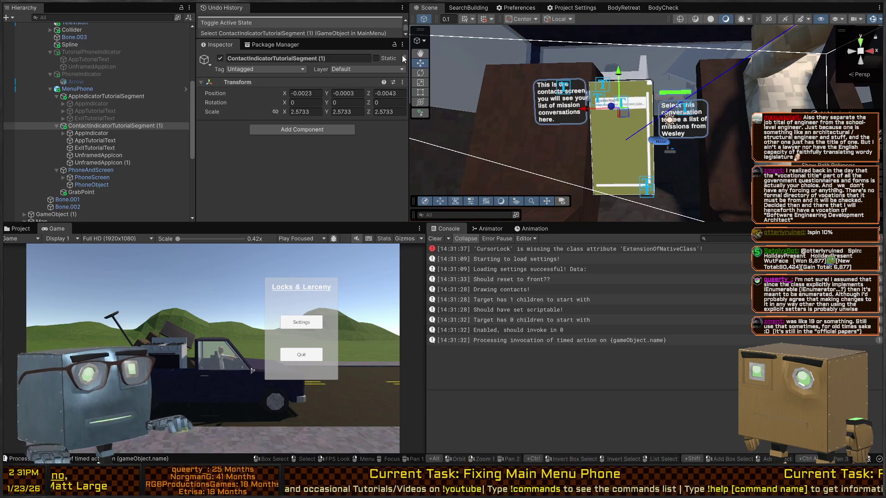
left_click(86, 112)
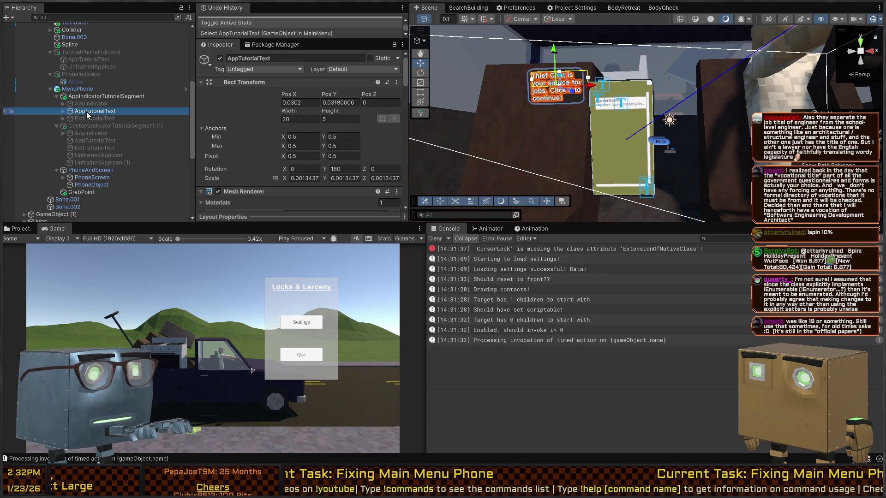
left_click(84, 117)
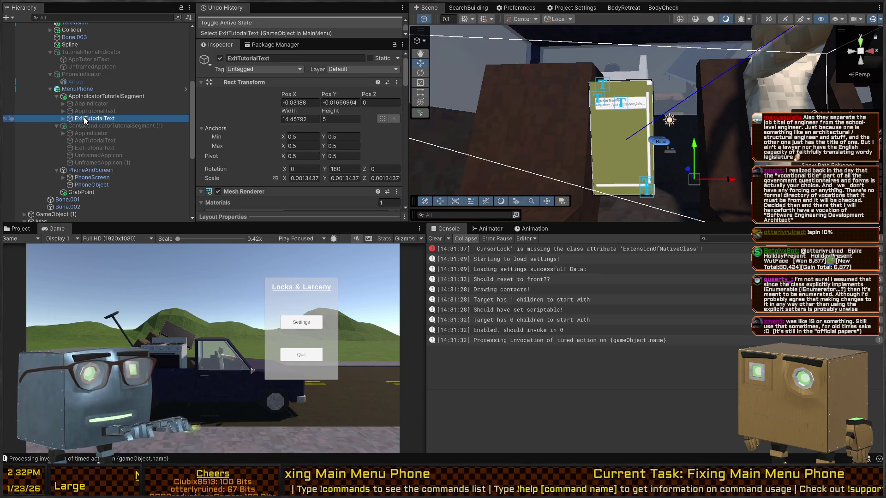
left_click(89, 51)
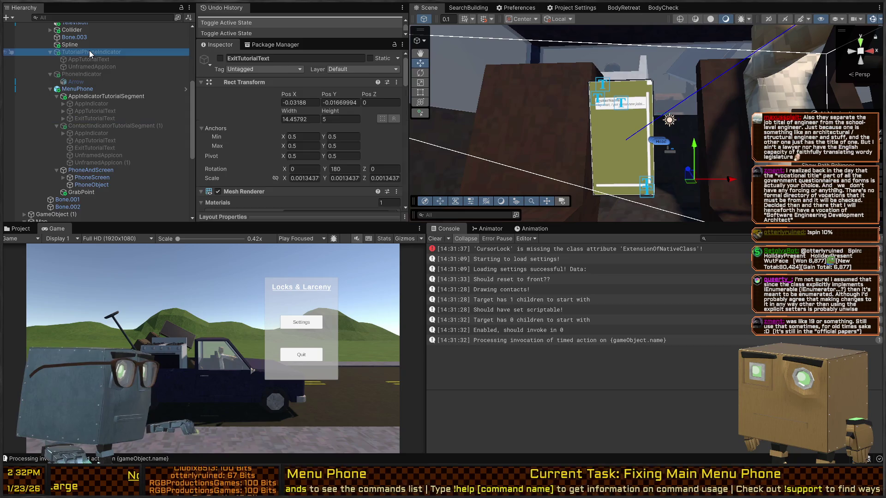
key("alt+shift+a")
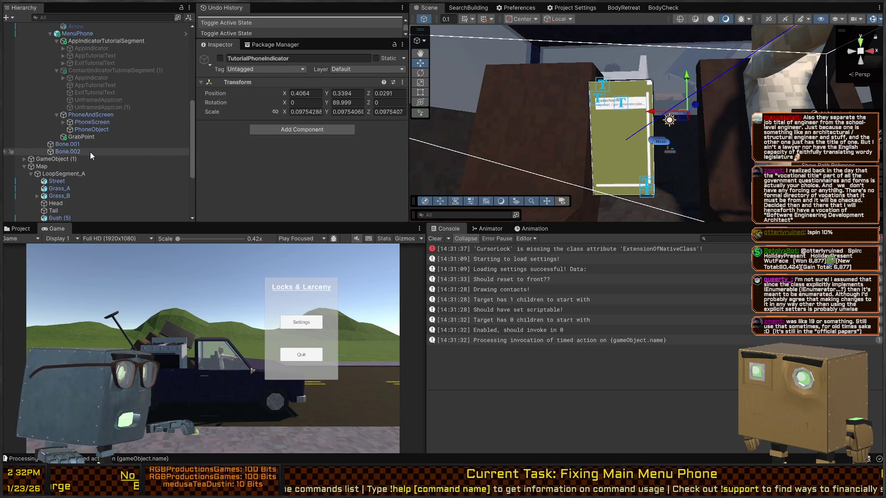
Reselect ContactIndicatorTutorialSegment (1) and tick its active checkbox.
scroll(100, 124, "up", 10)
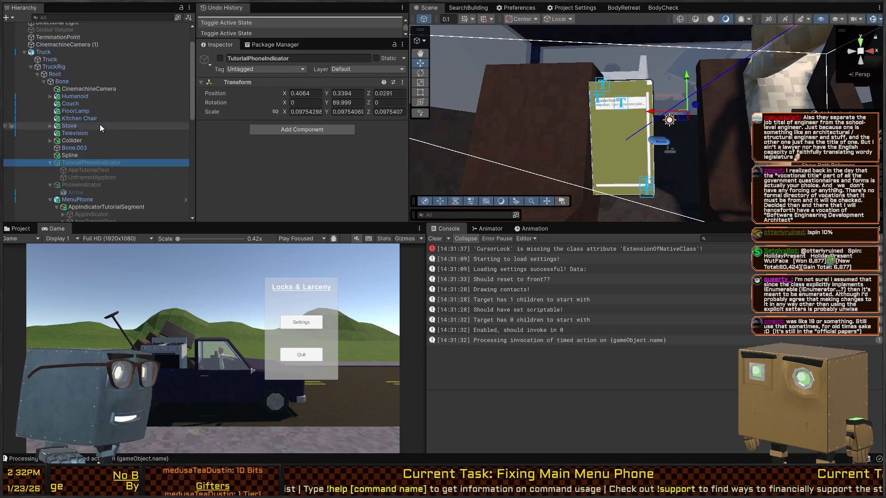
scroll(106, 110, "down", 12)
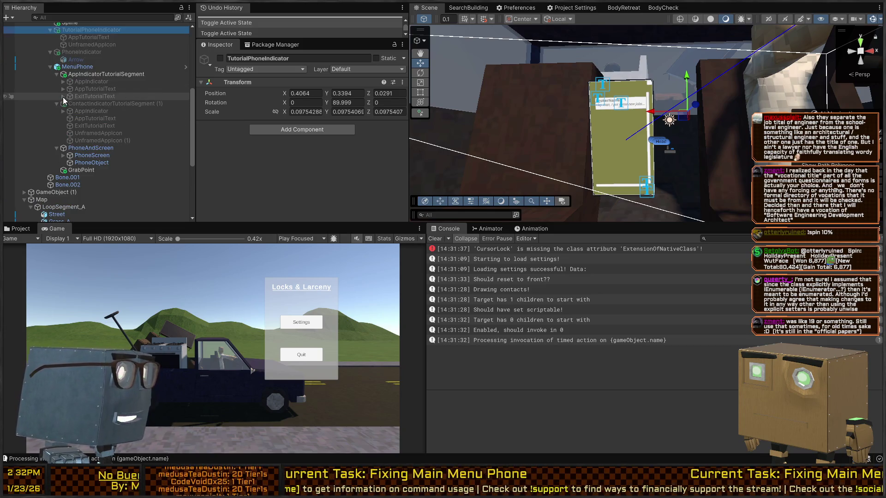
left_click(63, 111)
left_click(63, 111)
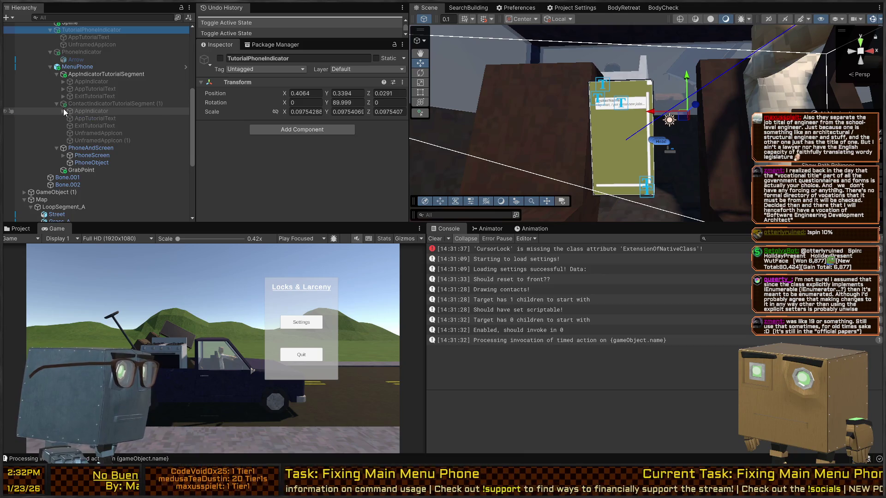
left_click(105, 104)
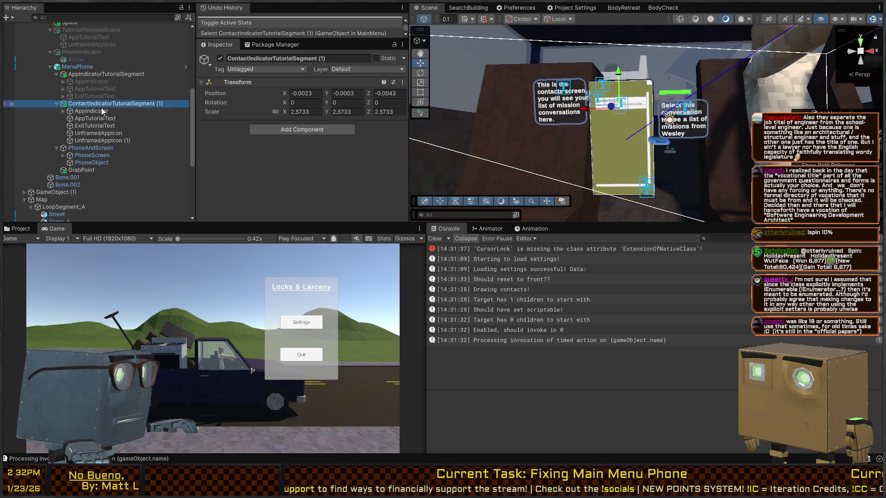
Deactivate ContactIndicatorTutorialSegment (1) again.
key("alt+shift+a")
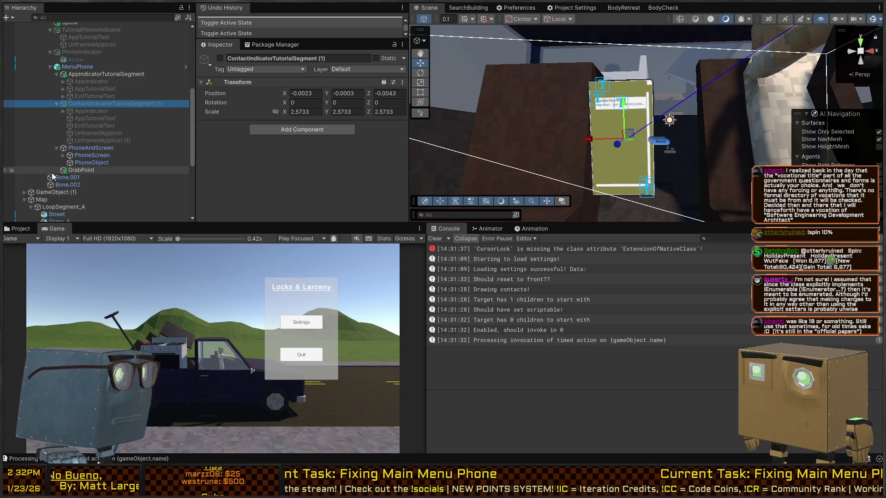
scroll(53, 170, "up", 5)
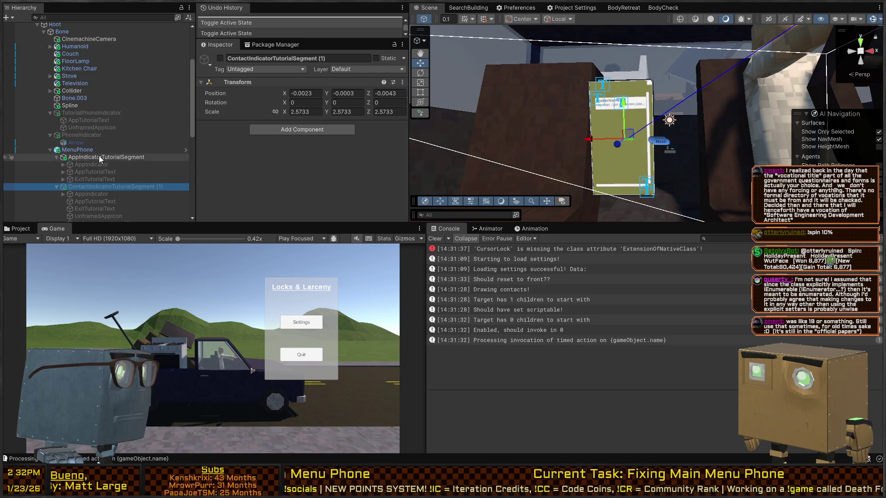
scroll(92, 155, "down", 2)
scroll(79, 154, "down", 4)
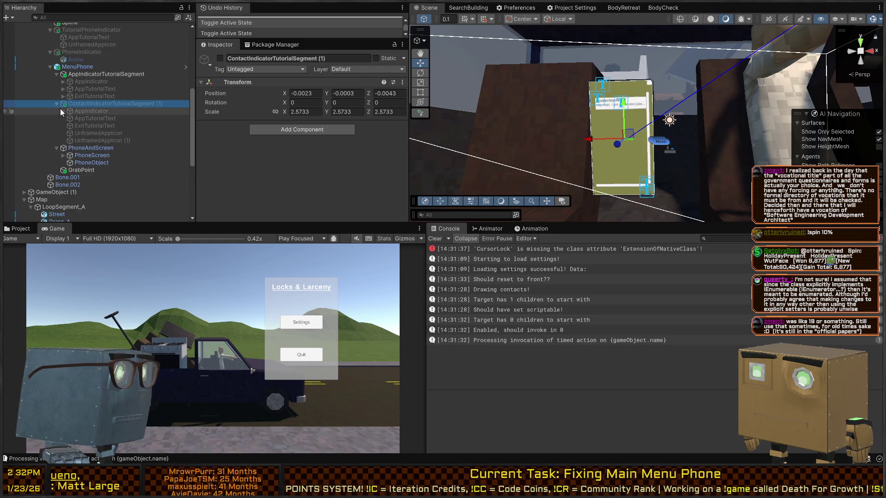
Expand PhoneScreen > ThiefChat > ContactScreen and inspect BackButton_Conversation.
left_click(63, 156)
scroll(68, 154, "down", 2)
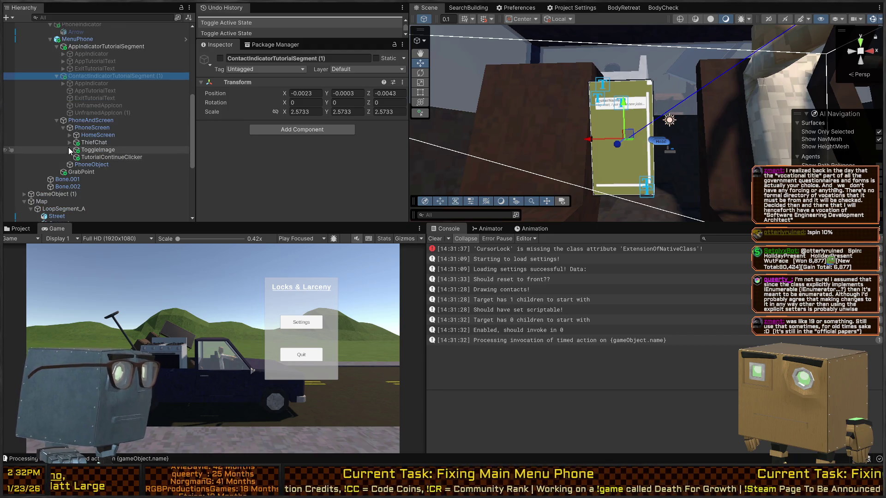
left_click(70, 135)
left_click(70, 135)
left_click(69, 143)
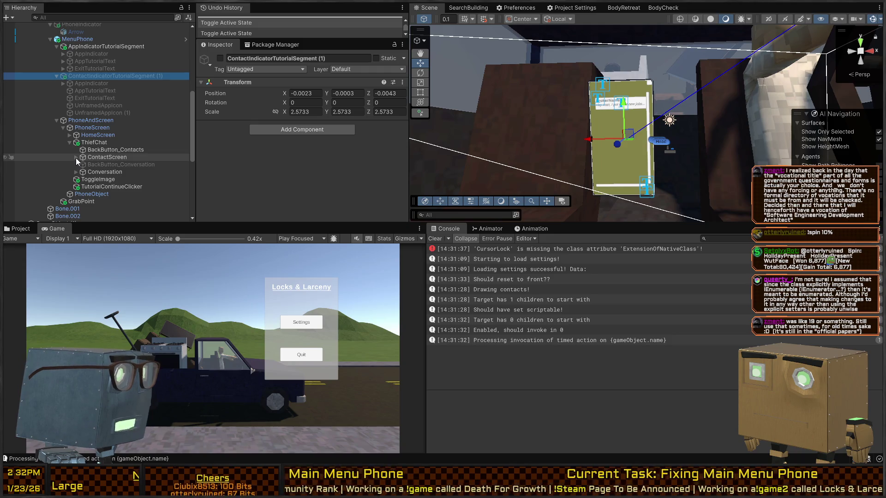
left_click(75, 157)
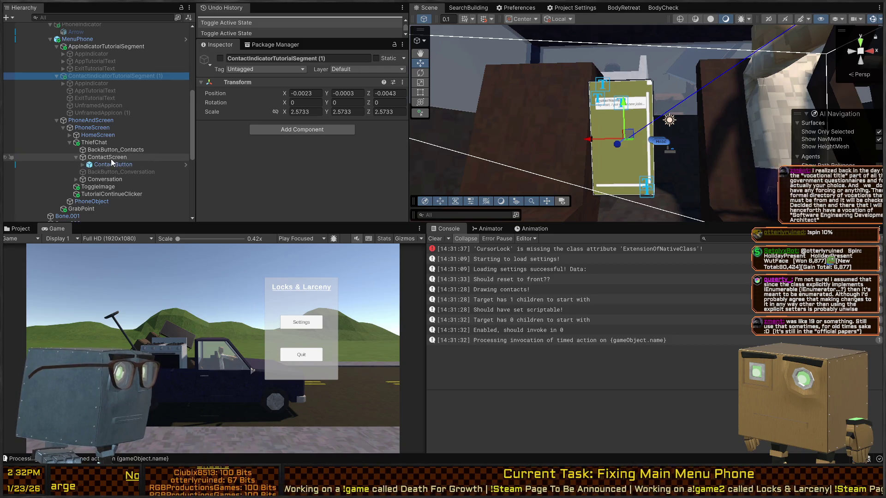
scroll(110, 159, "down", 3)
left_click(117, 145)
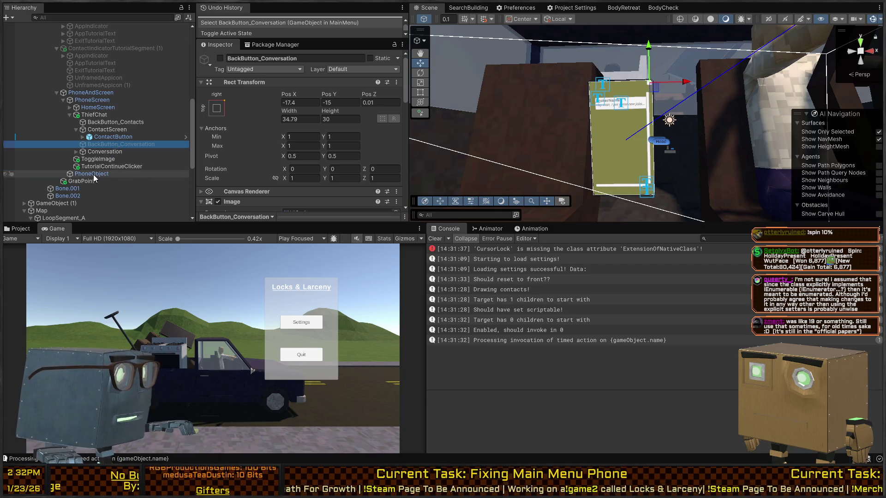
Inspect TutorialContinueClicker's click events and GameObject (1)'s signal reactions.
left_click(104, 166)
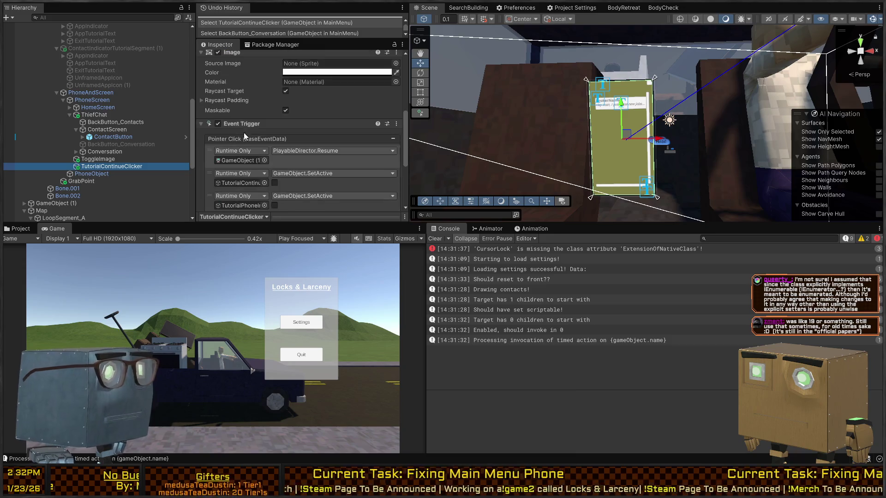
scroll(243, 132, "down", 3)
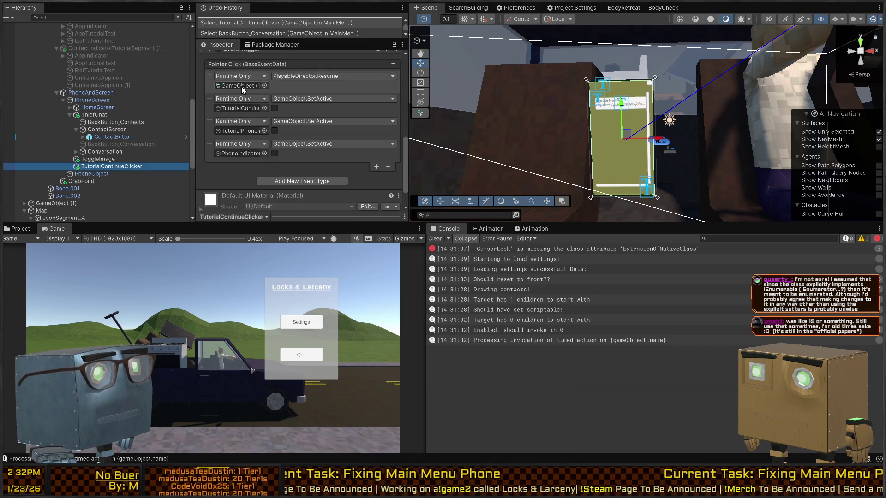
left_click(47, 203)
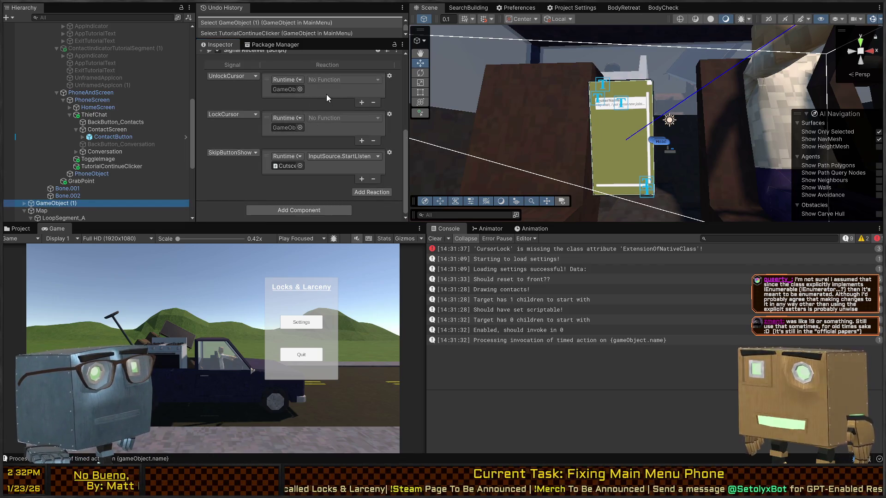
left_click(300, 90)
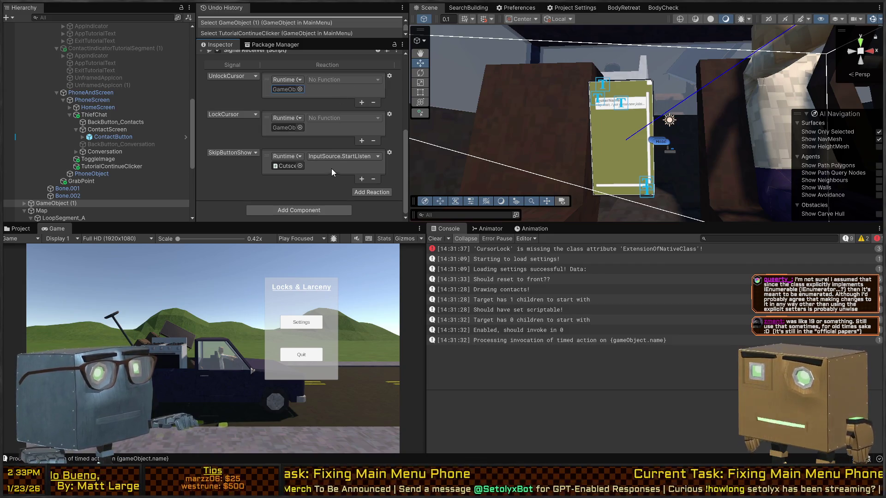
scroll(245, 134, "up", 5)
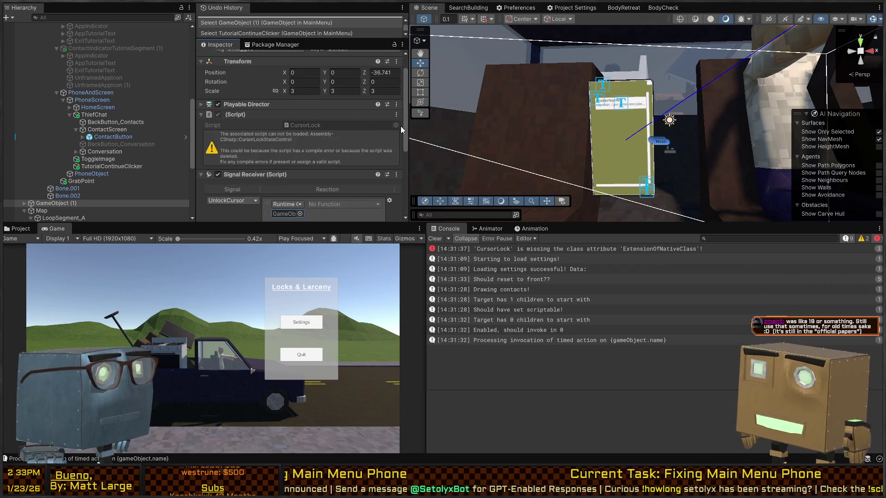
scroll(390, 118, "down", 5)
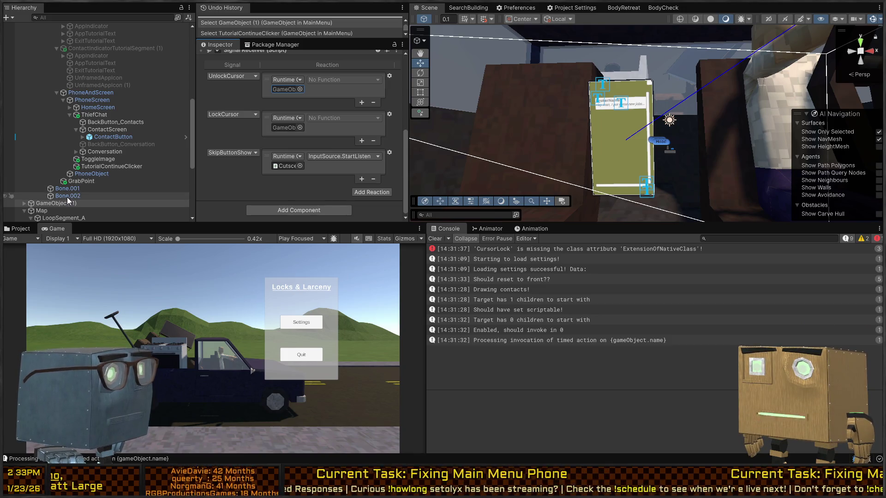
scroll(233, 137, "up", 2)
scroll(233, 137, "up", 4)
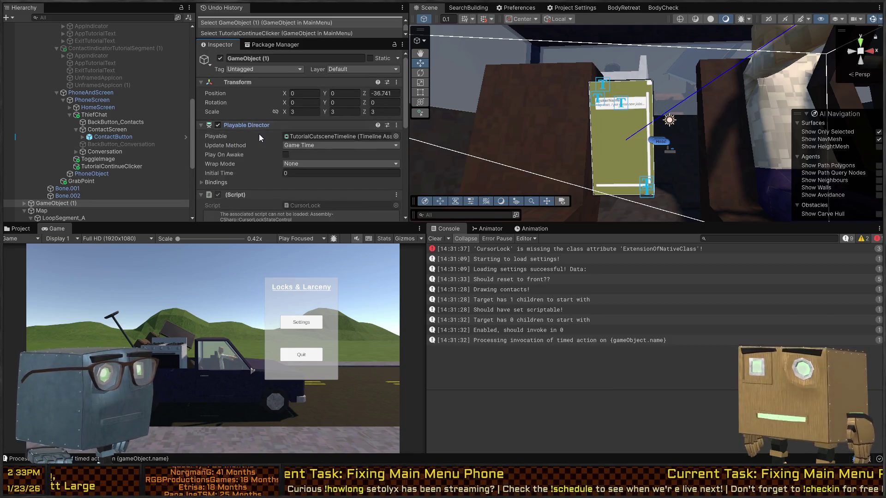
Expand the Playable Director's Bindings to see the tracks bound to TutorialContinueClicker, CutsceneNoti, Canvas, MenuPhone and HomeScreen.
scroll(248, 95, "up", 1)
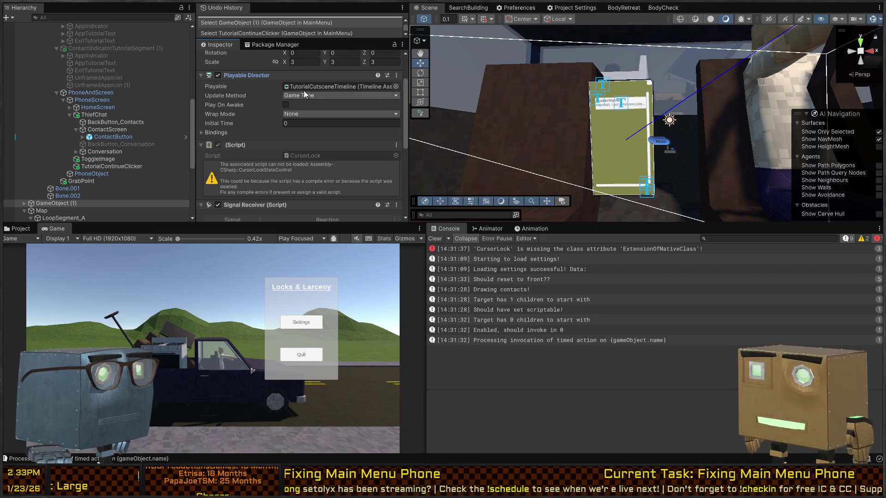
left_click(215, 132)
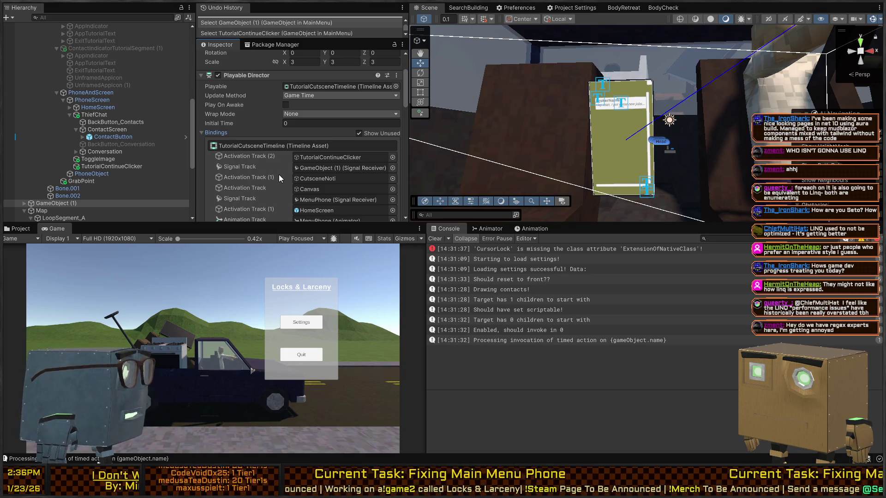
Orbit the Scene view around the phone and enter Play mode with Ctrl+P.
mouse_move(600, 146)
left_mouse_down()
mouse_move(671, 178)
mouse_move(840, 203)
mouse_move(7, 217)
mouse_move(831, 198)
mouse_move(654, 188)
mouse_move(528, 199)
mouse_move(541, 183)
left_mouse_up()
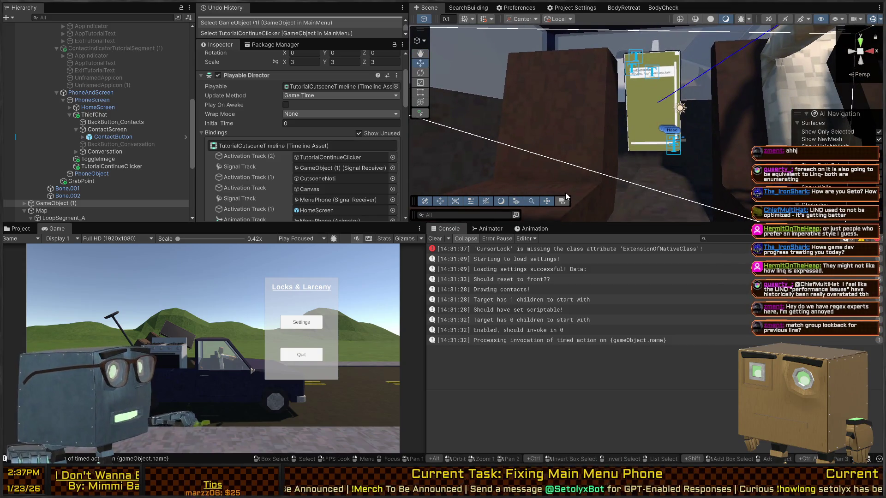
mouse_move(583, 142)
left_mouse_down()
mouse_move(590, 159)
mouse_move(546, 186)
left_mouse_up()
key("ctrl+p")
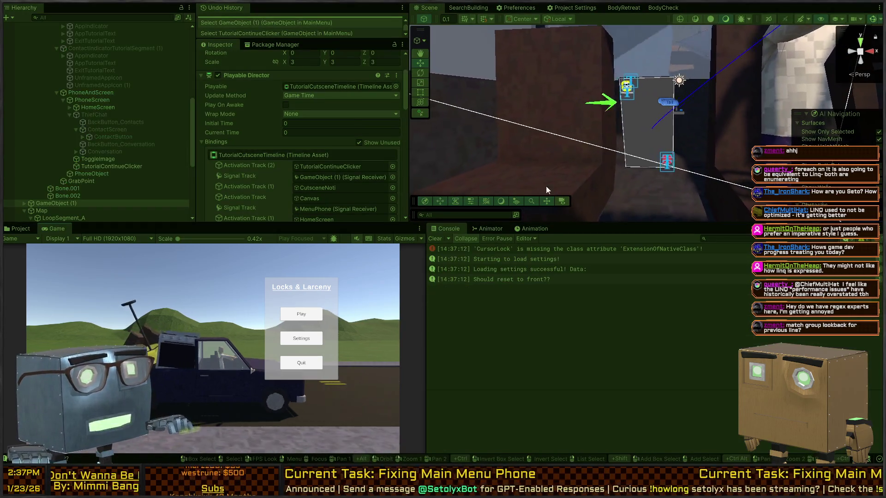
Start the game and open the phone's contacts screen and the mission conversation.
left_click(291, 309)
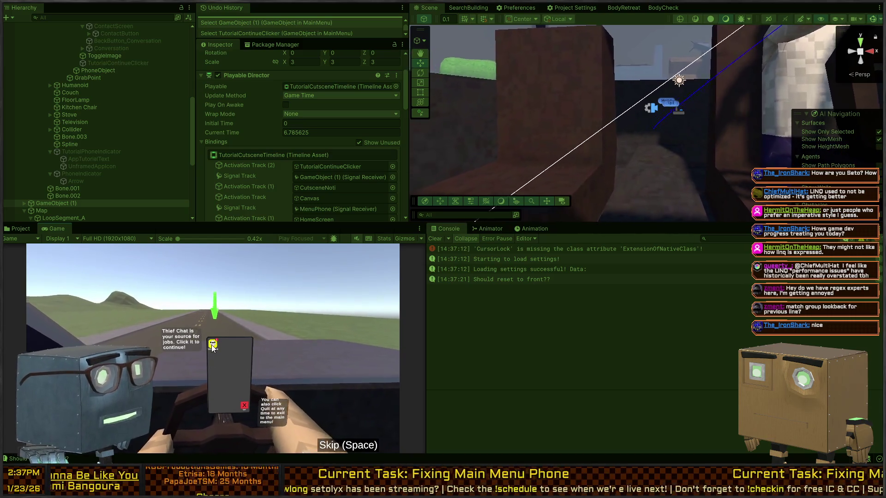
left_click(213, 347)
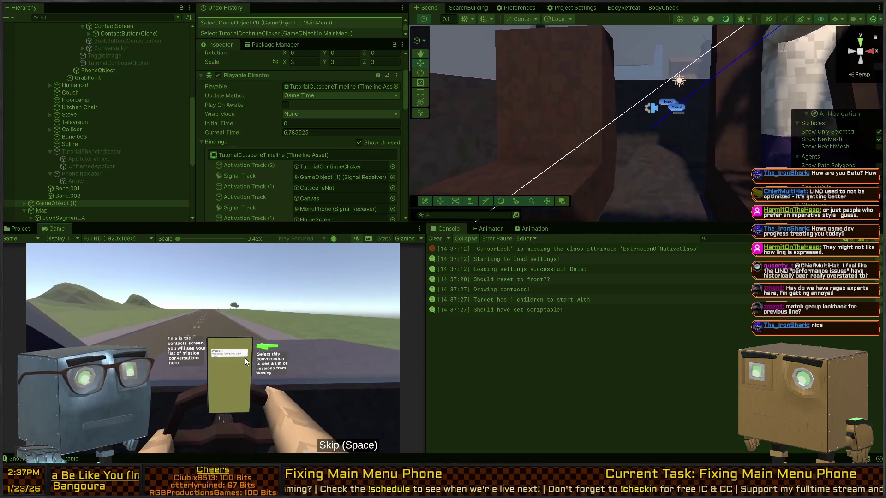
left_click(233, 354)
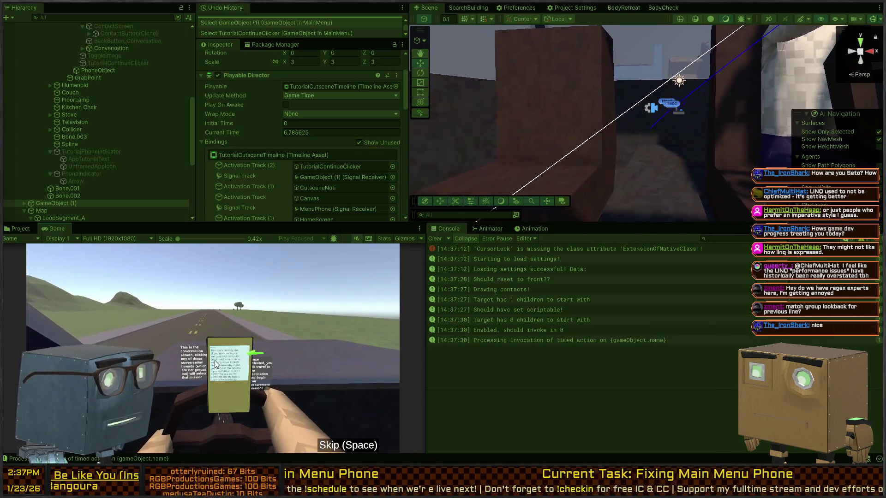
Inspect ConversationIndicatorTutorialSegment beside the driver's phone, then stop playing.
mouse_move(613, 187)
left_mouse_down()
mouse_move(625, 164)
mouse_move(220, 182)
mouse_move(202, 194)
mouse_move(148, 184)
mouse_move(606, 137)
left_mouse_up()
left_click(605, 136)
left_click(606, 137)
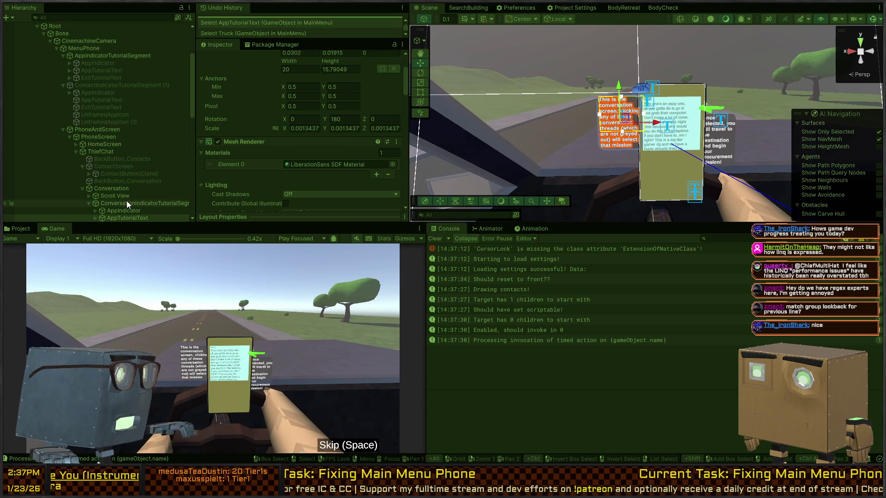
scroll(129, 202, "down", 3)
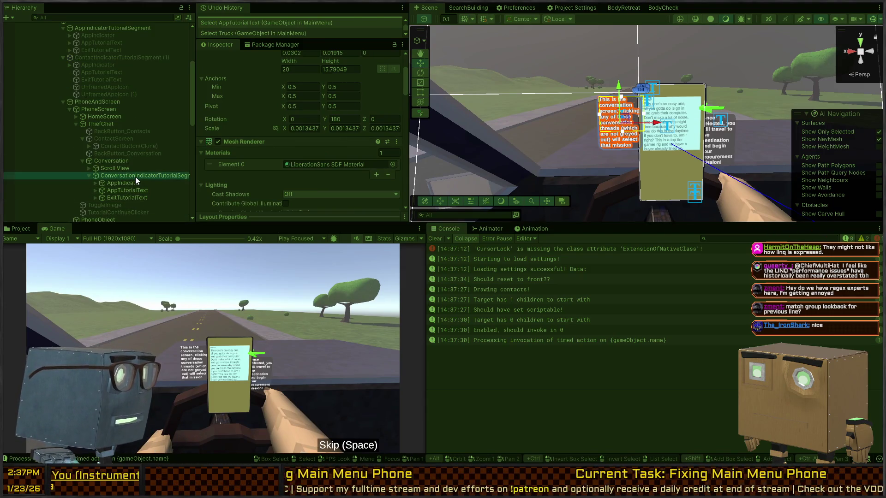
left_click(128, 175)
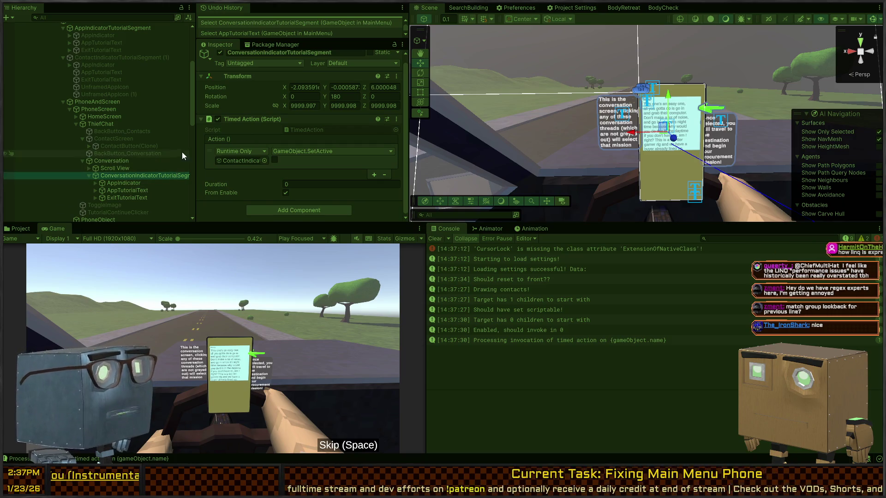
key("ctrl+p")
scroll(122, 134, "down", 10)
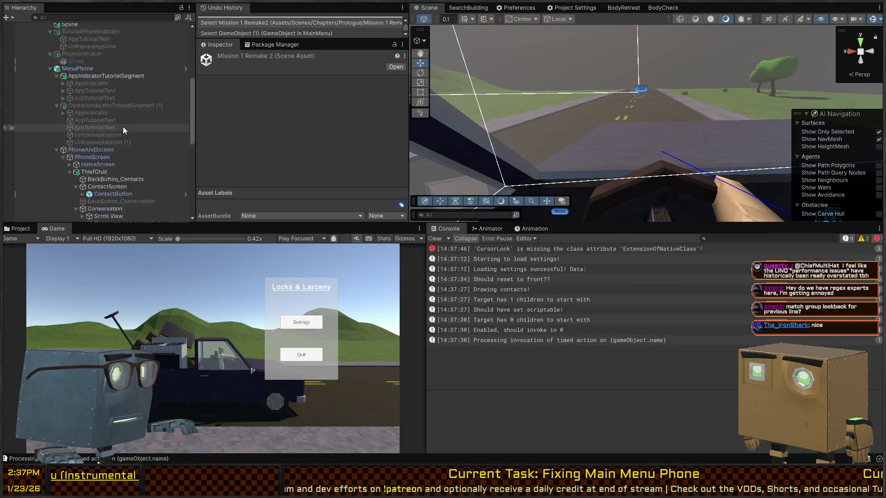
Activate and frame ConversationIndicatorTutorialSegment, then maximise the Game view with Shift+Space.
left_click(112, 140)
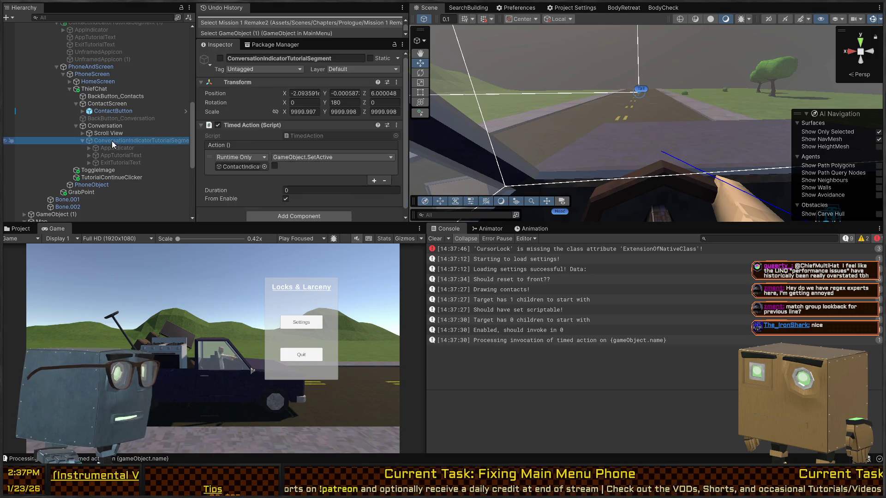
key("alt+shift+a")
key("f")
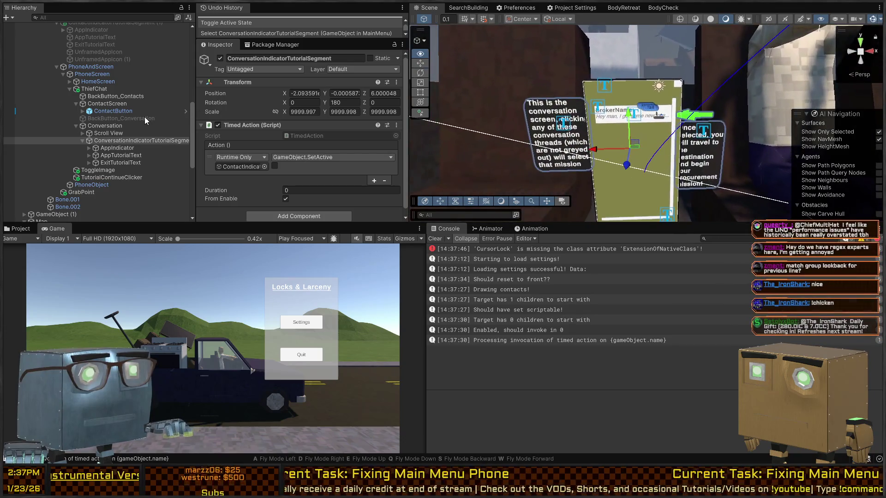
left_click_drag(624, 134, 628, 127)
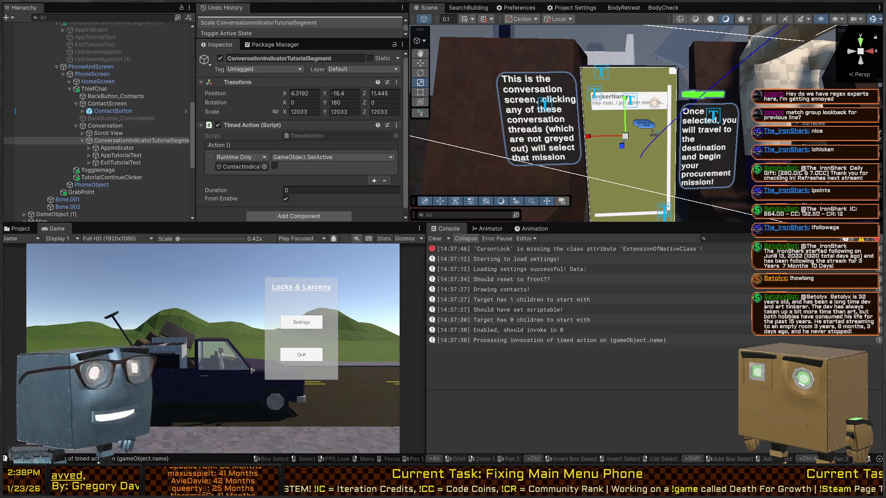
scroll(638, 123, "down", 5)
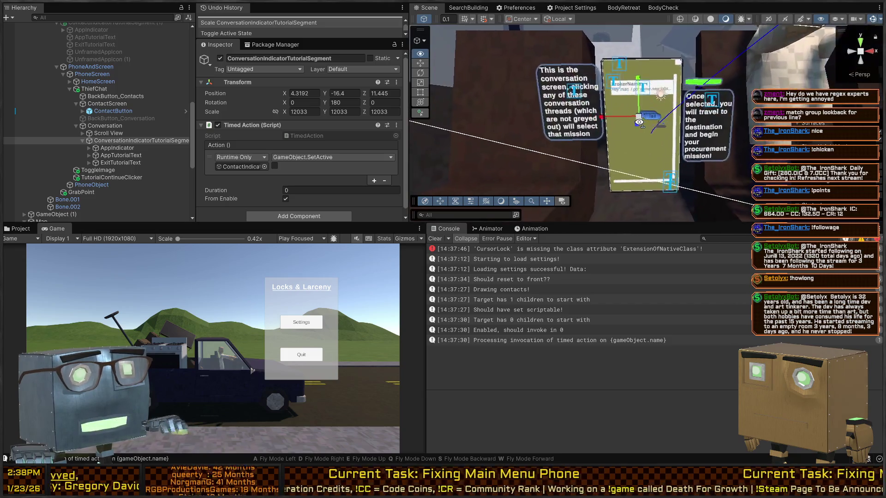
key("shift+space")
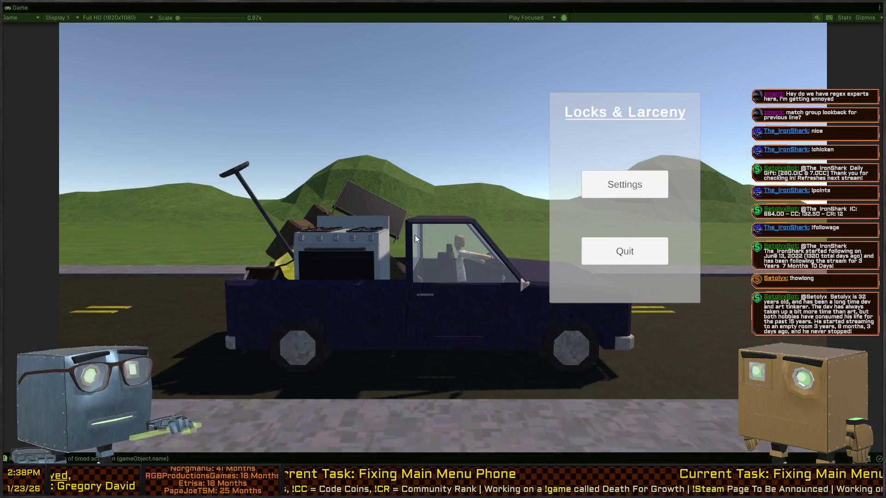
Start a new game, pick up the phone, open Thief Chat and Wesley's conversation, and choose the mission.
left_click(604, 161)
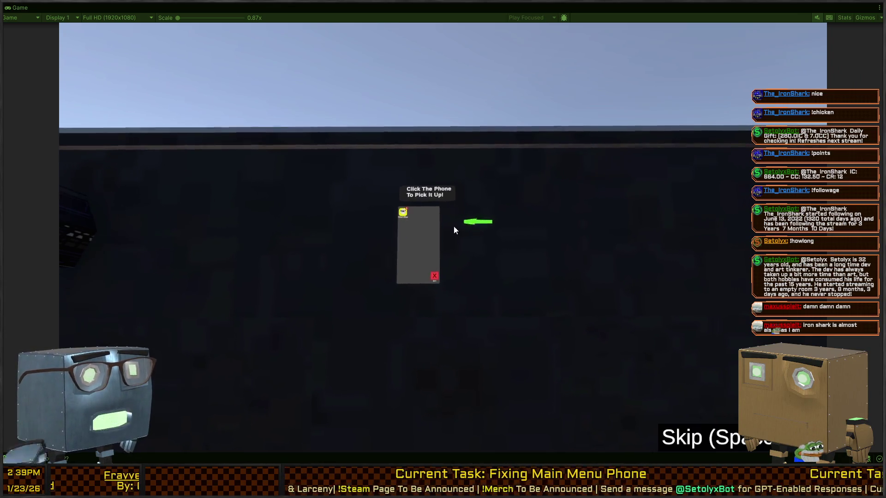
left_click(427, 228)
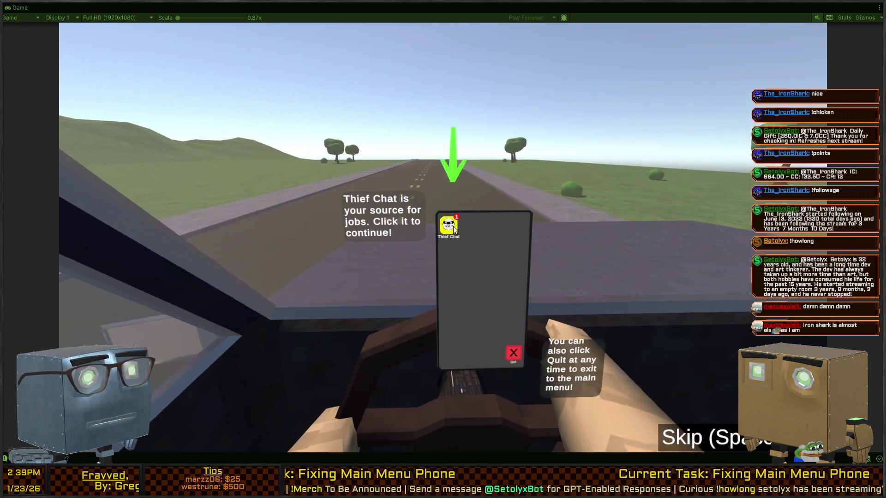
left_click(451, 226)
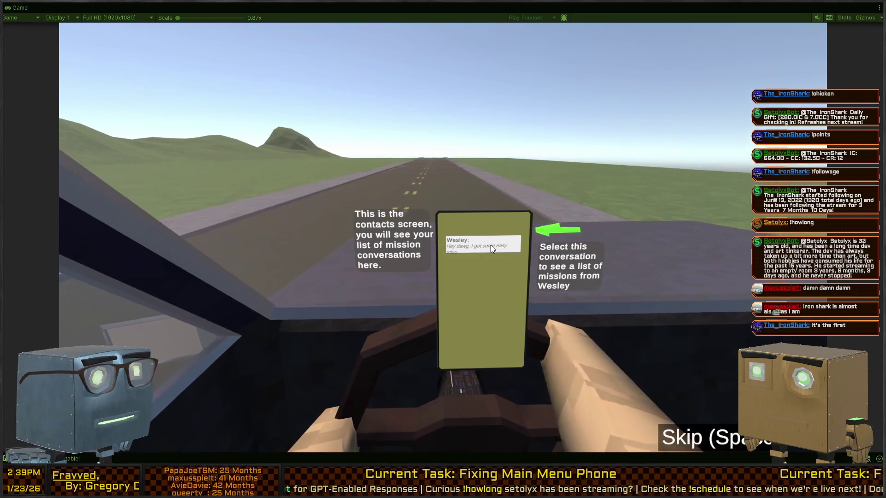
left_click(491, 245)
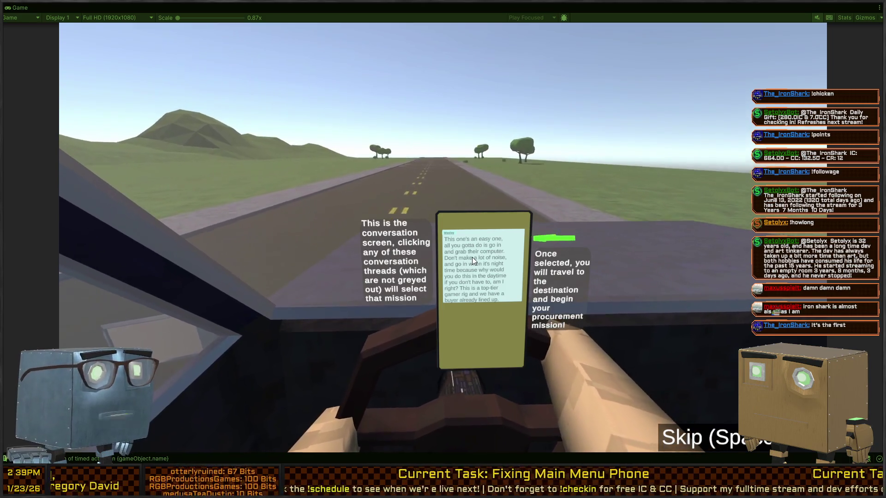
left_click(471, 256)
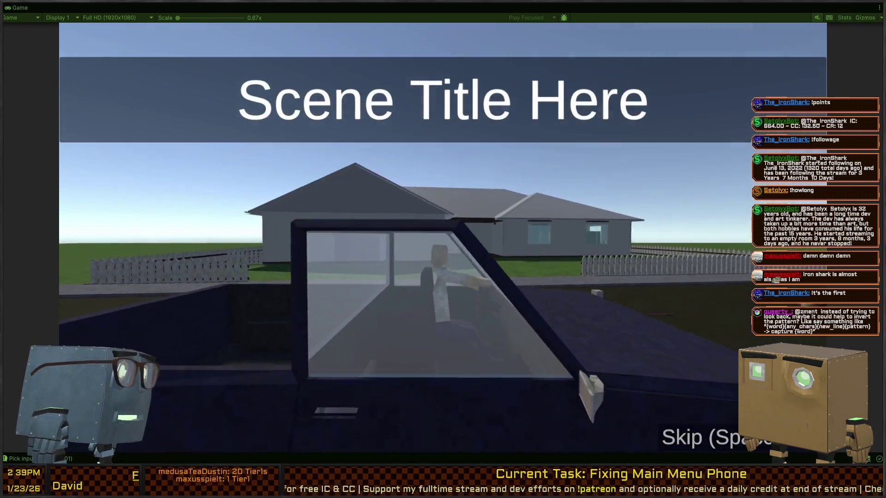
Skip the arrival cutscene, toggle the pause menu and its Settings with Esc, then unpause.
key("space")
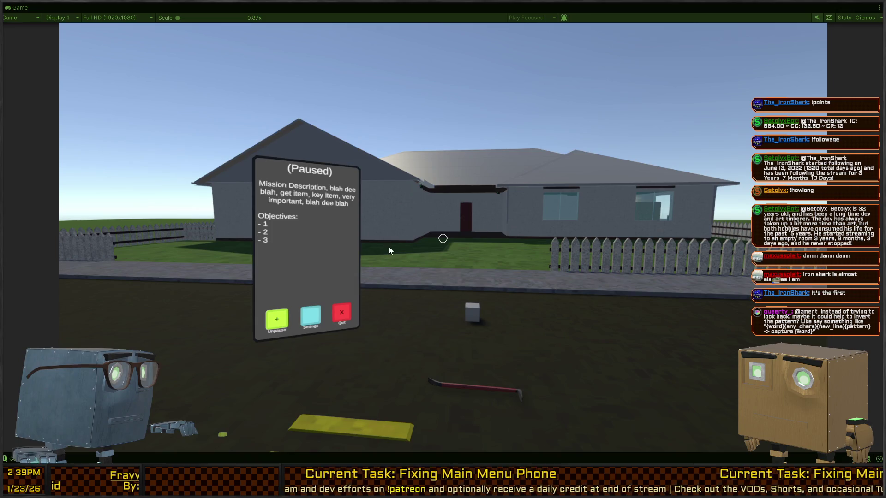
key("Escape")
key("Escape")
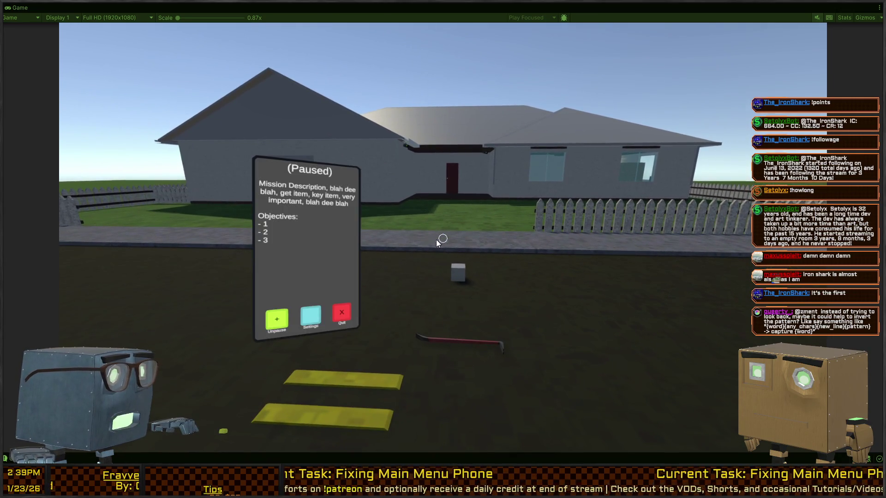
key("Escape")
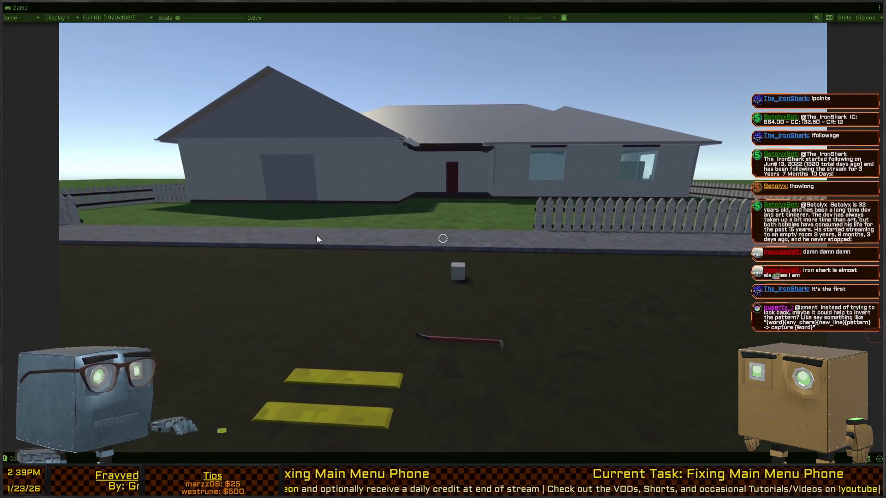
key("Escape")
left_click(313, 317)
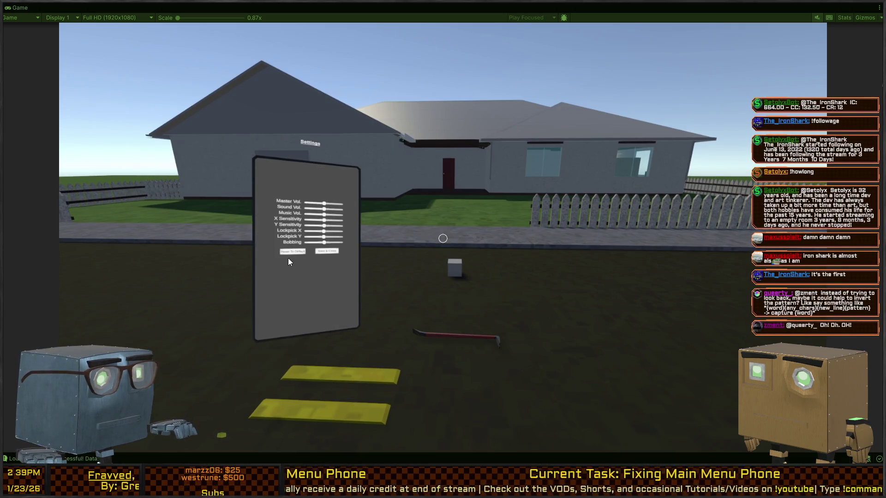
key("Escape")
key("Escape")
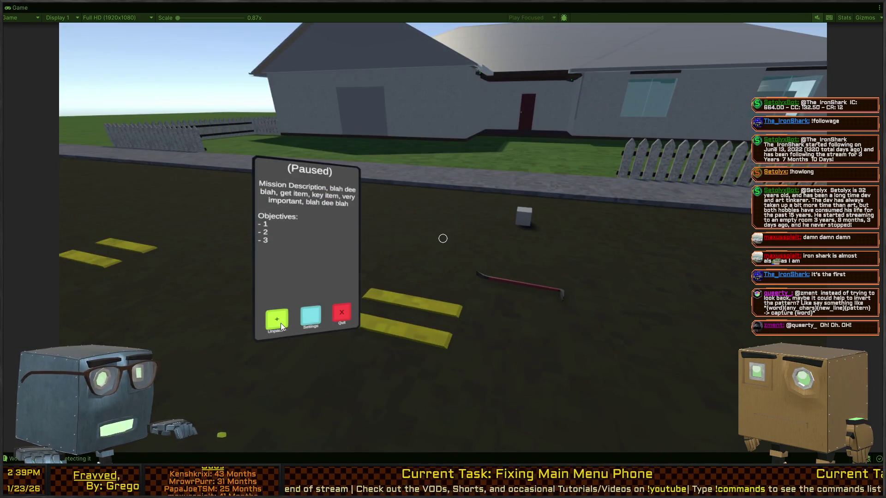
left_click(280, 323)
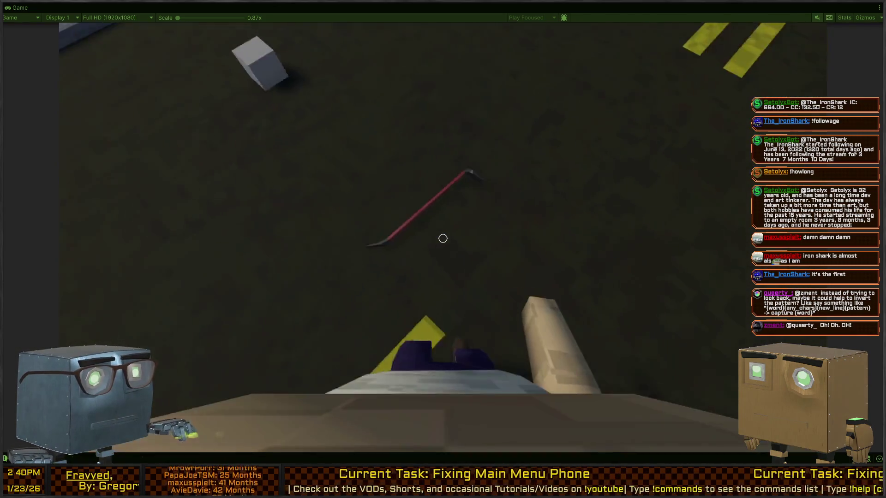
Steal the crowbar, walk to the fence gate and start picking its lock.
key("f")
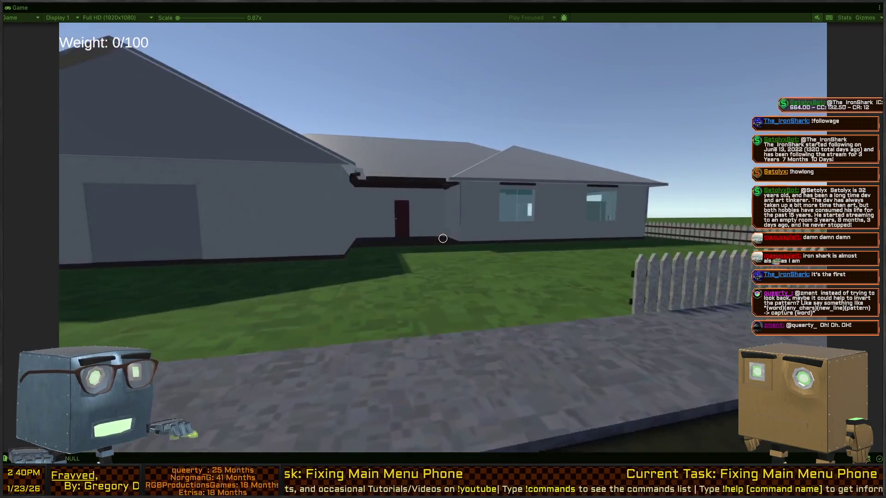
key("1")
key("w")
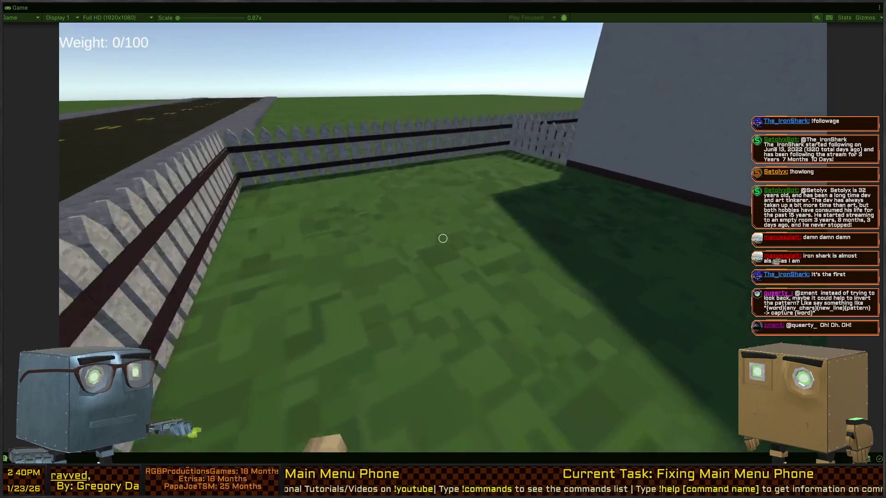
key("f")
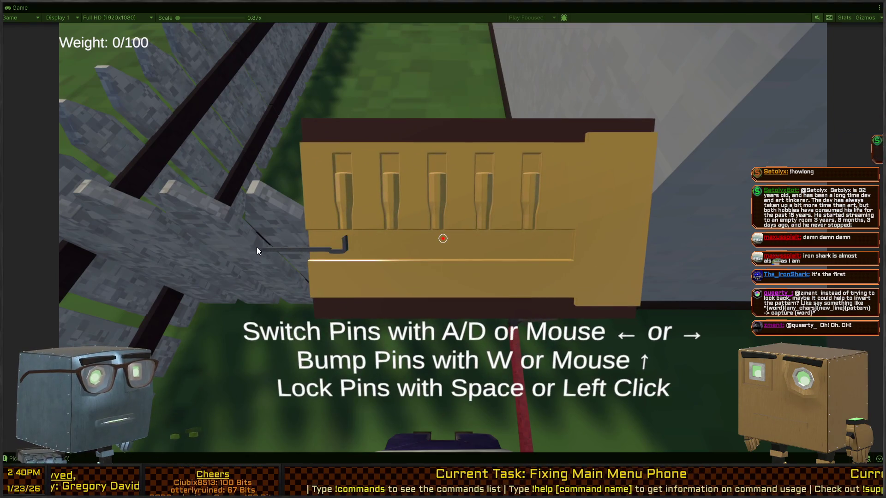
Work the lockpick across the gate lock's pins with W, A and D.
key("w")
key("d")
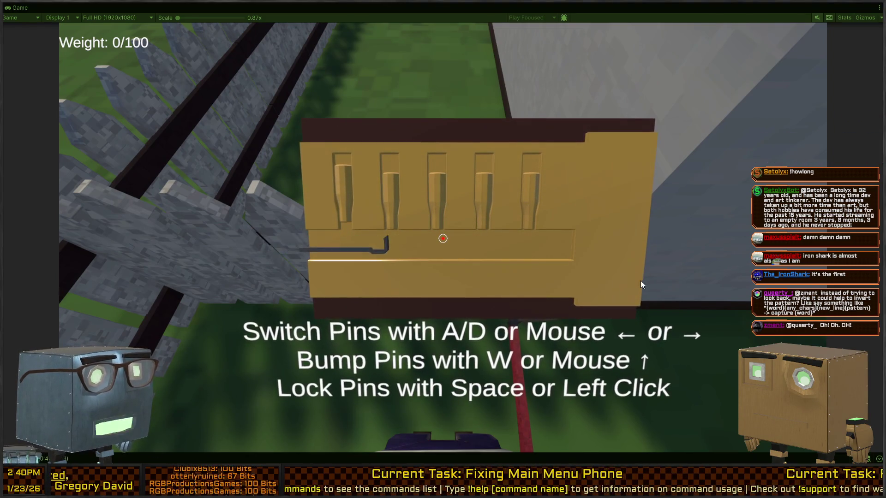
key("w")
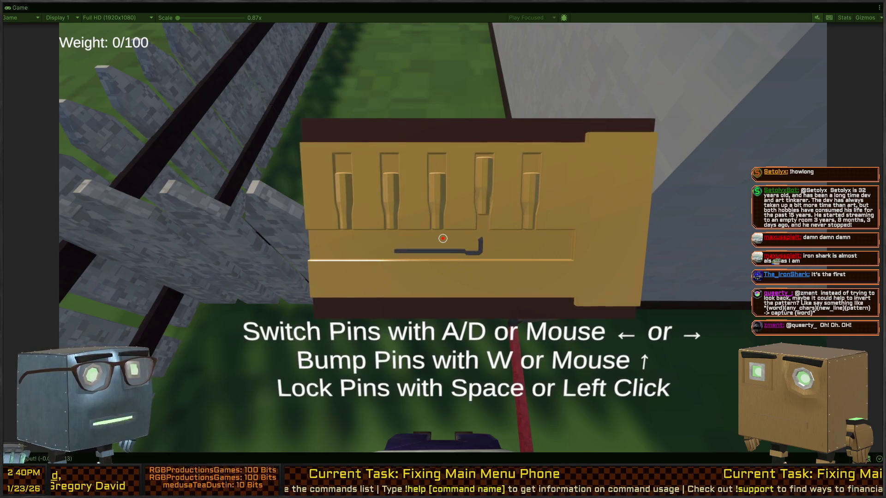
key("w")
key("a")
key("a")
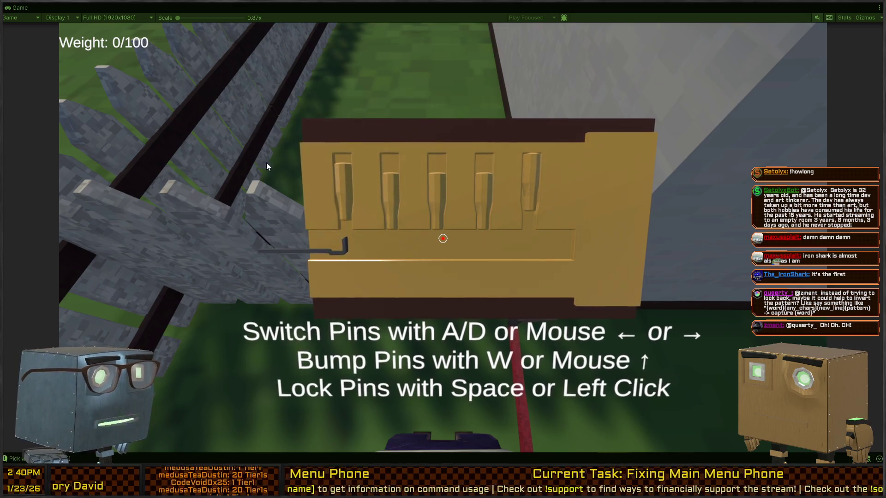
key("d")
key("w")
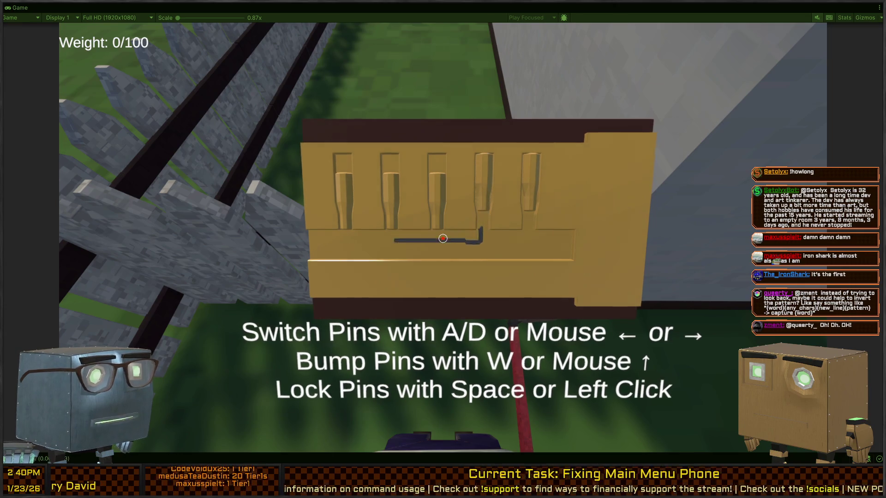
key("a")
key("w")
key("d")
key("d")
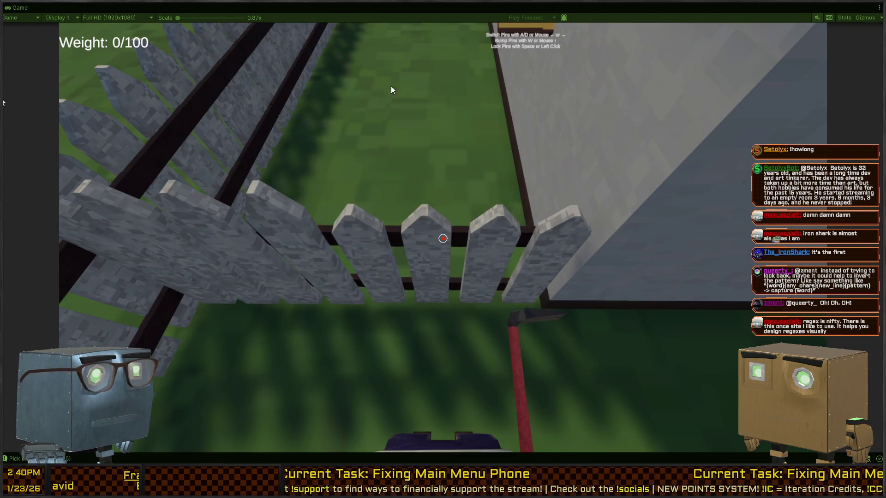
Stop Play mode, restore the editor layout and switch to Visual Studio.
key("ctrl+p")
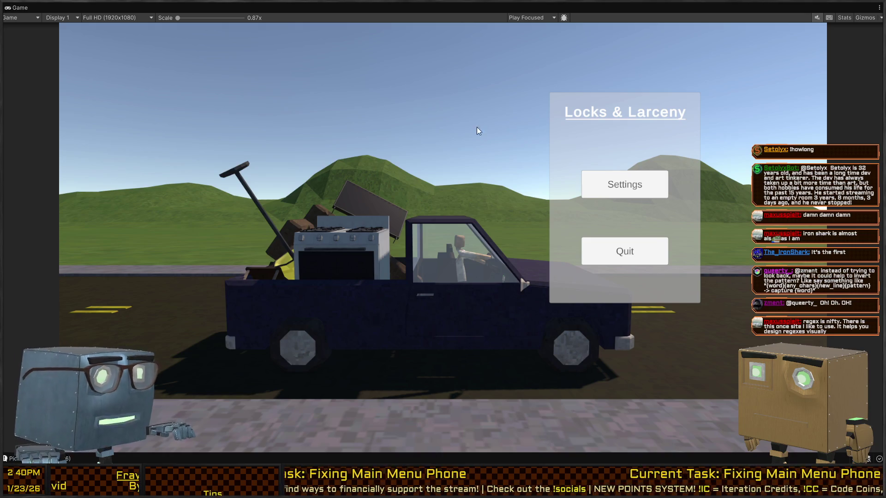
key("shift+space")
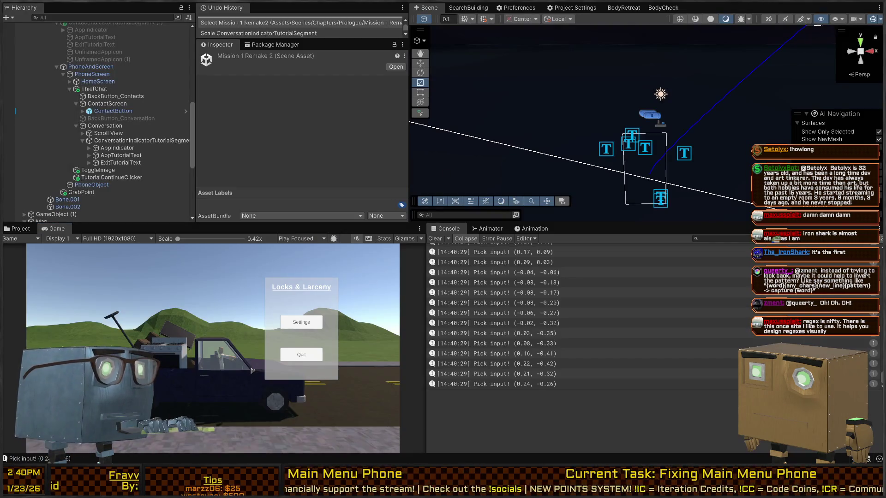
key("alt+Tab")
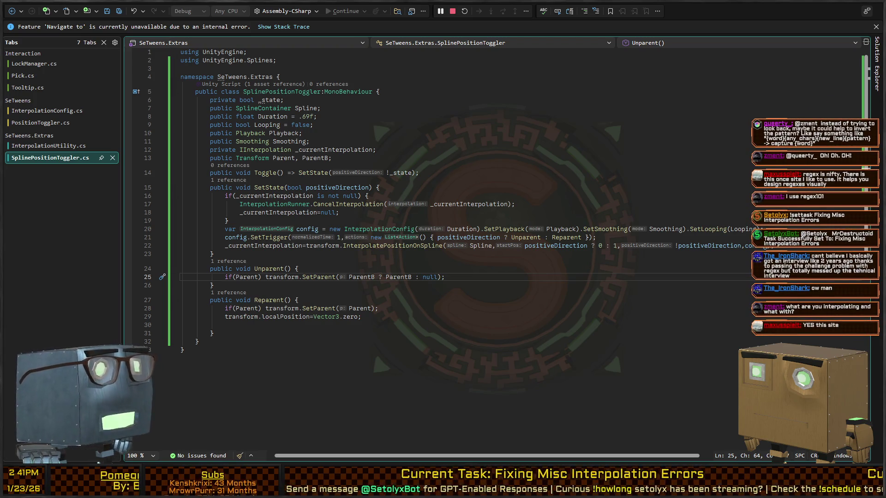
Leave the script at line 11 and browse the Assets/Scenes folder in Unity's Project window.
left_click(486, 143)
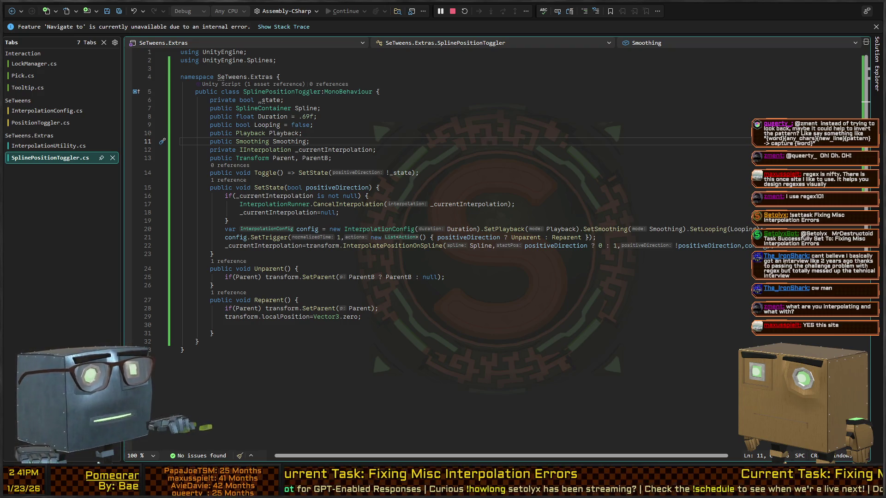
key("alt+Tab")
left_click(21, 230)
scroll(44, 303, "up", 10)
left_click(51, 262)
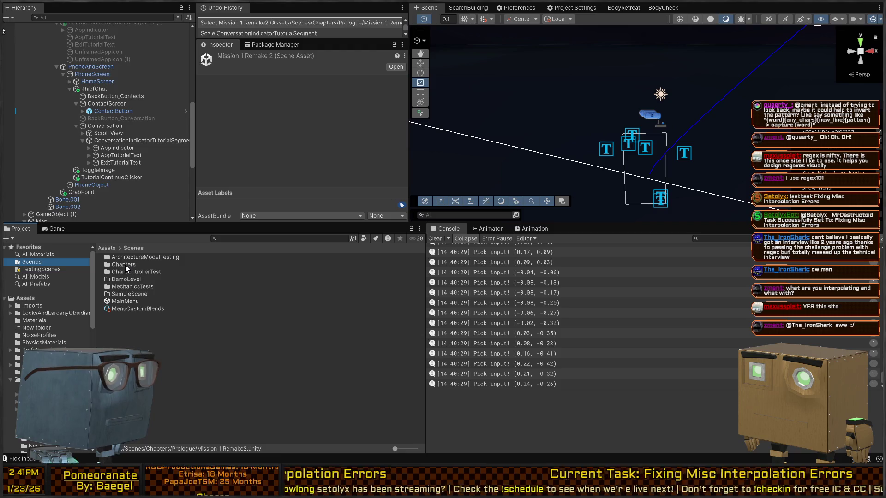
Load InterpolationTesting.unity from Scenes/MechanicsTests and view it in the Game view with gizmos hidden.
left_click(126, 265)
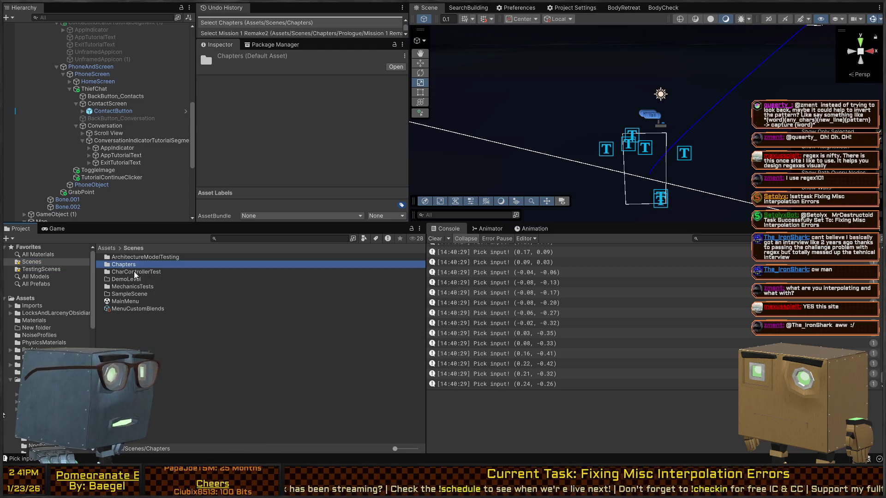
double_click(125, 287)
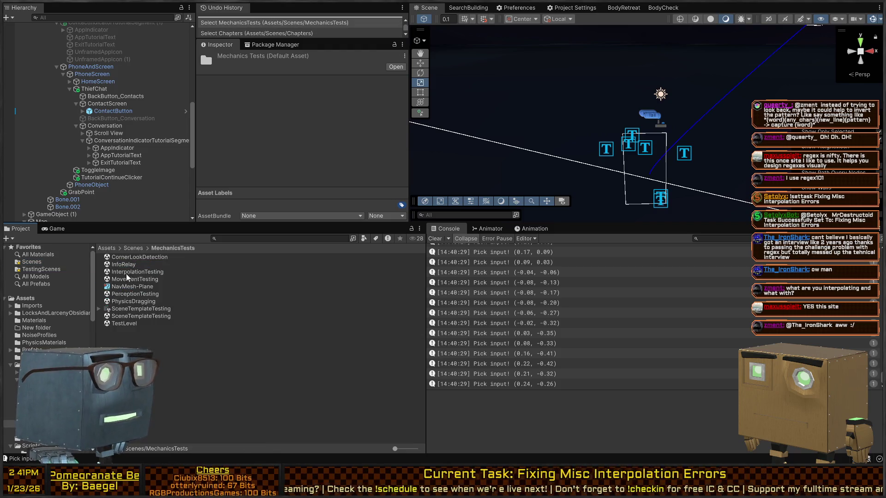
left_click(149, 273)
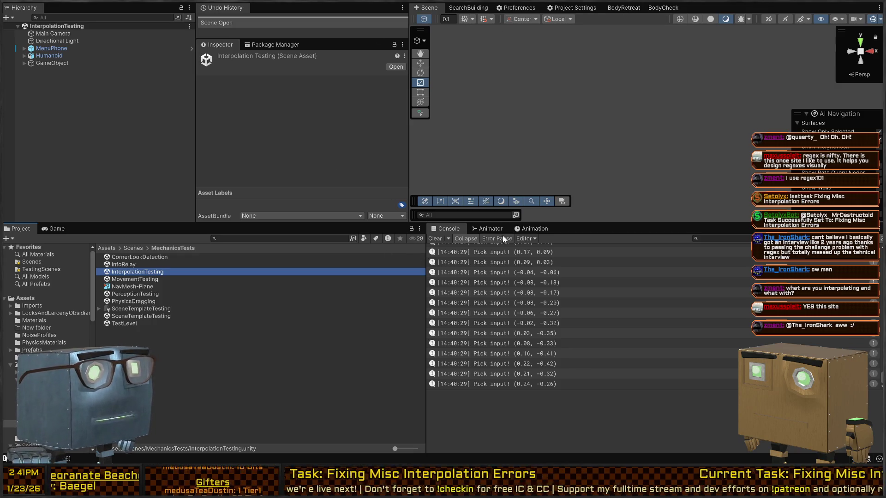
left_click(57, 228)
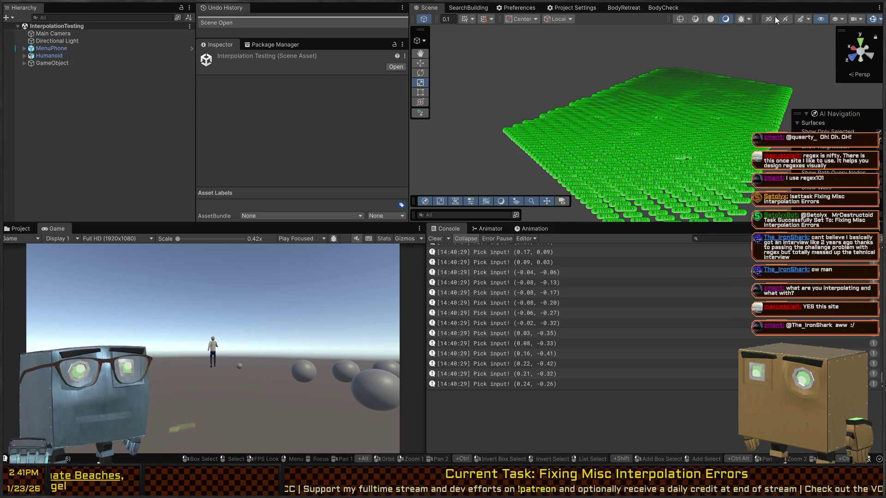
left_click(872, 20)
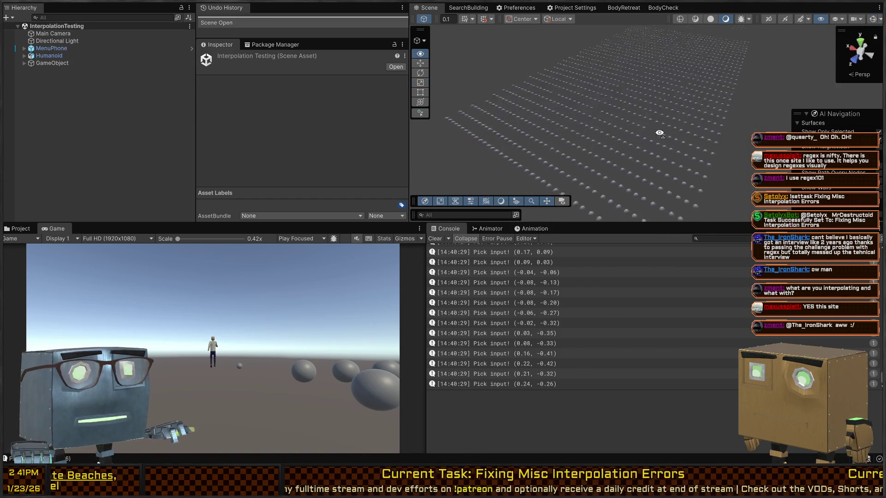
Orbit the Scene view around the sphere grid, box-select all spheres, then clear the selection.
left_click_drag(649, 116, 507, 135)
mouse_move(502, 19)
left_mouse_down()
mouse_move(553, 79)
mouse_move(517, 42)
mouse_move(512, 21)
left_mouse_up()
mouse_move(472, 52)
left_mouse_down()
mouse_move(824, 130)
mouse_move(879, 206)
left_mouse_up()
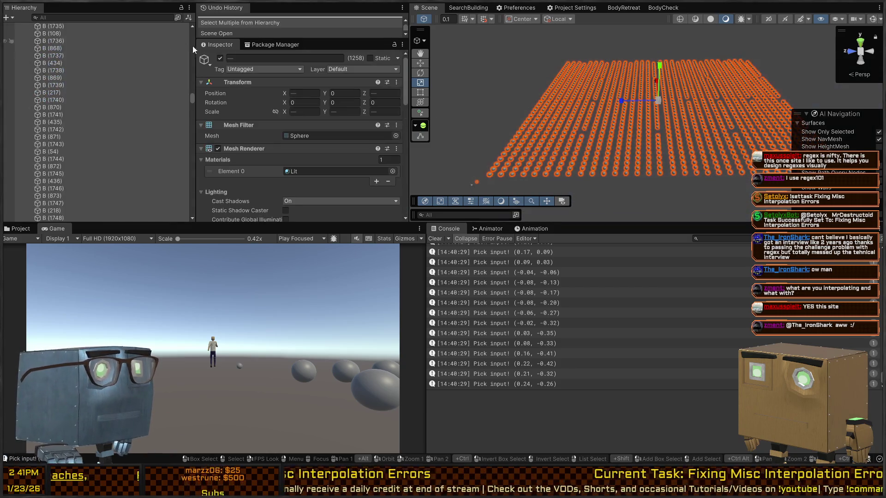
left_click(492, 106)
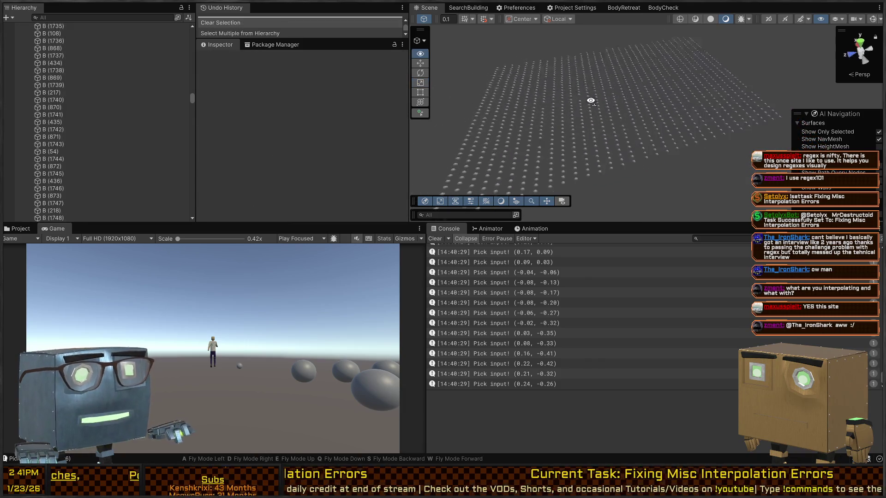
Play the scene, watch the red spheres animate, inspect sphere B (322), then stop Play mode.
key("ctrl+p")
mouse_move(650, 126)
left_mouse_down()
mouse_move(666, 138)
mouse_move(625, 136)
mouse_move(675, 127)
left_mouse_up()
mouse_move(771, 125)
left_mouse_down()
mouse_move(645, 156)
mouse_move(778, 138)
mouse_move(808, 125)
mouse_move(738, 103)
mouse_move(686, 111)
mouse_move(692, 123)
left_mouse_up()
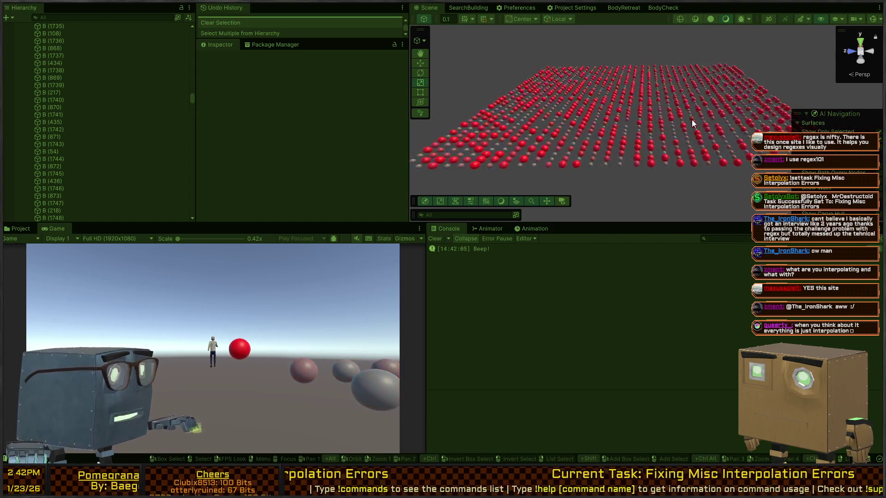
right_click(679, 145)
mouse_move(678, 145)
left_mouse_down()
mouse_move(672, 130)
mouse_move(595, 139)
left_mouse_up()
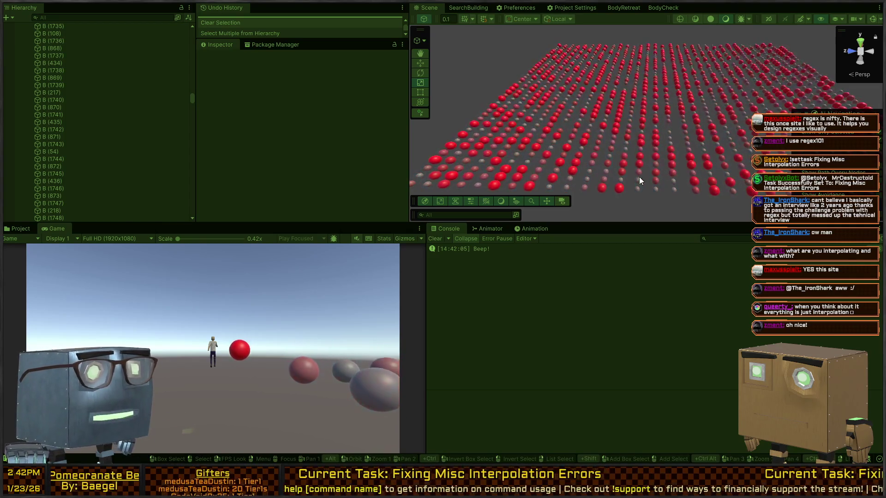
left_click(618, 188)
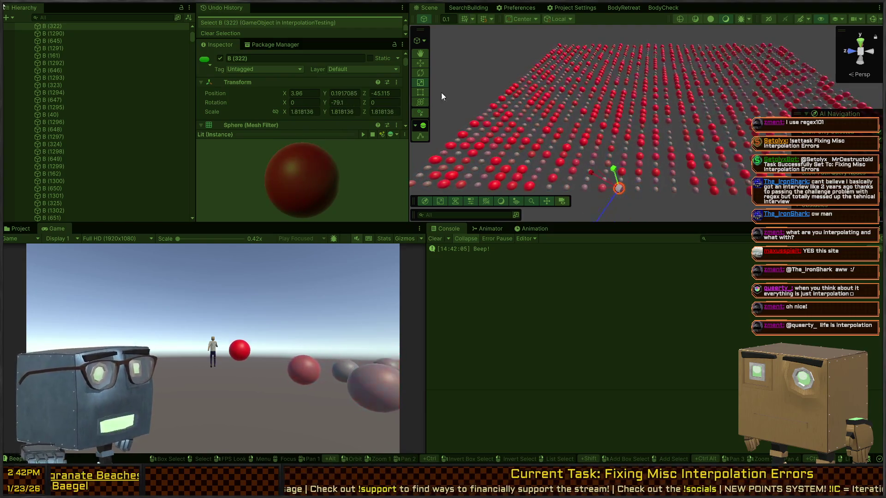
mouse_move(568, 115)
left_mouse_down()
mouse_move(646, 93)
mouse_move(591, 99)
left_mouse_up()
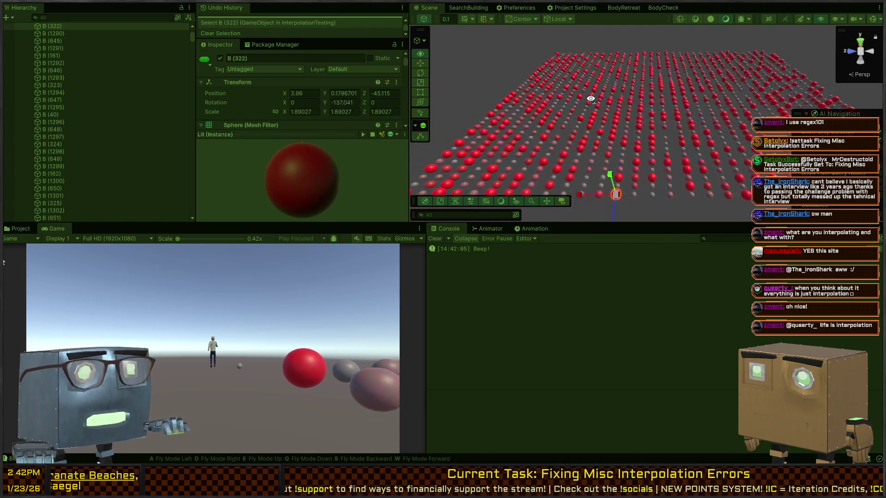
key("ctrl+p")
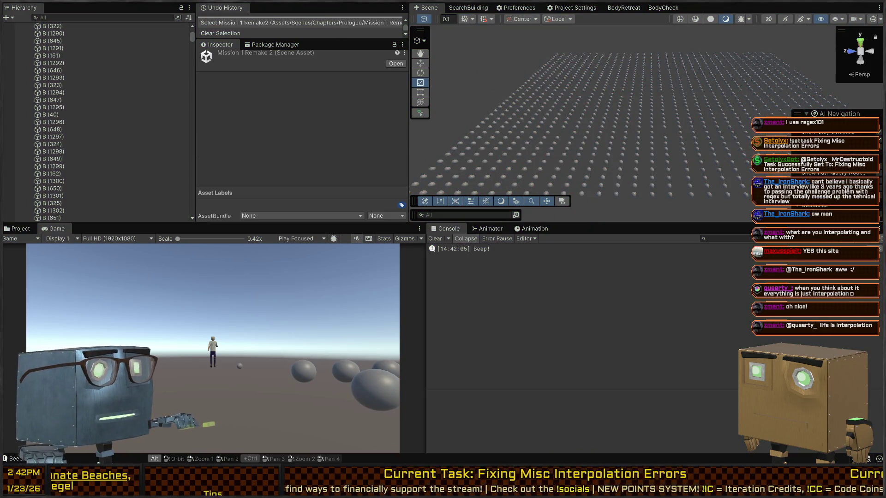
Look over PositionToggler.cs and the InterpolateWeight method in InterpolationUtility.cs, then return to Unity.
key("alt+Tab")
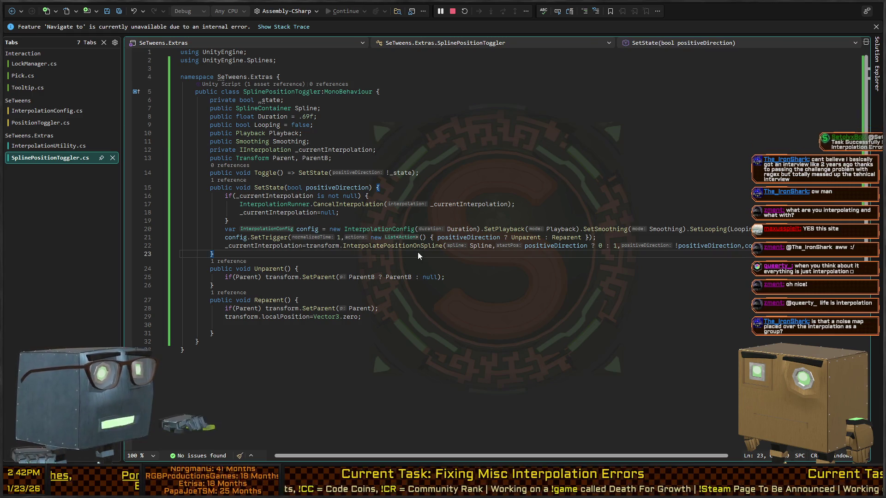
key("ctrl+Tab")
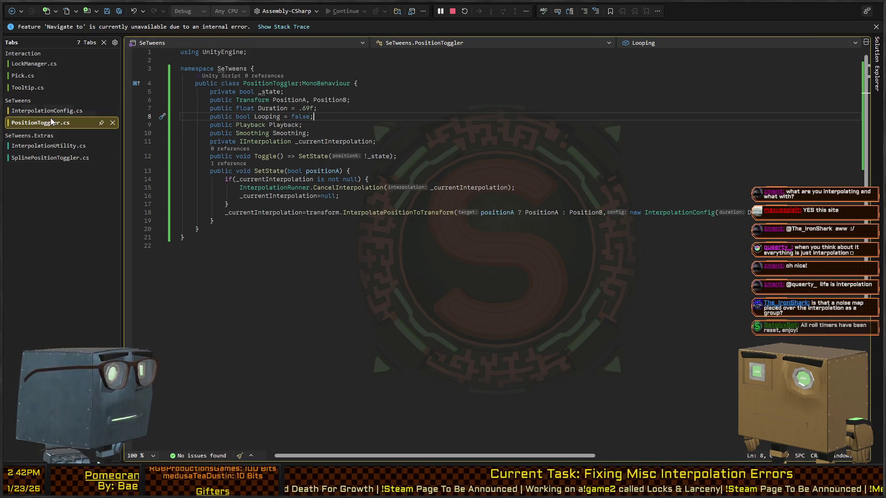
left_click(49, 149)
scroll(412, 149, "up", 2)
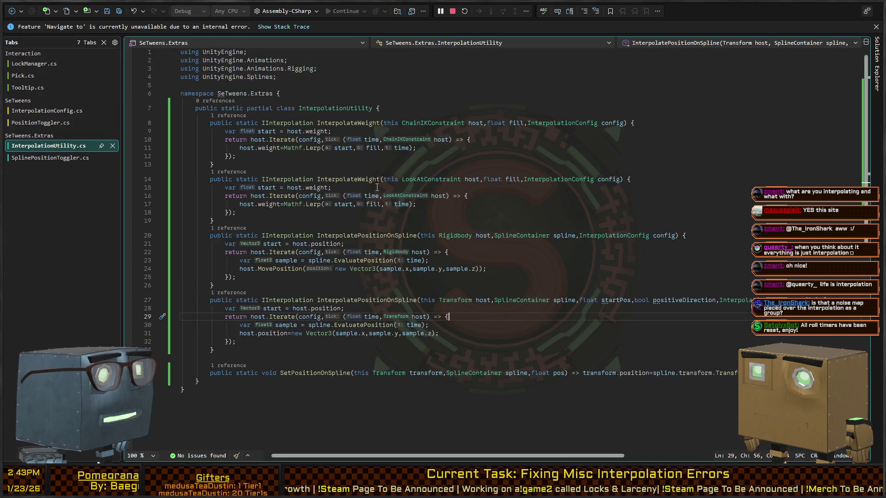
double_click(339, 122)
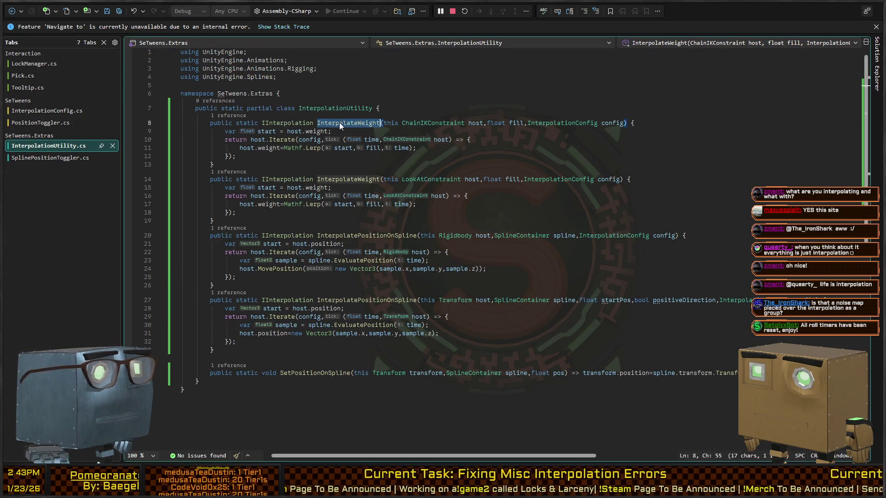
key("alt+Tab")
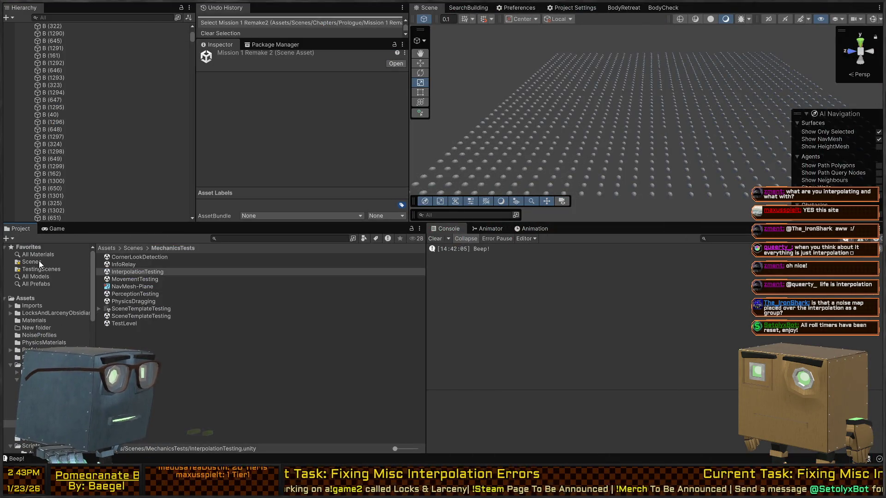
Open the Mission 1 Remake2 scene from Scenes > Chapters > Prologue.
left_click(38, 261)
left_click(138, 264)
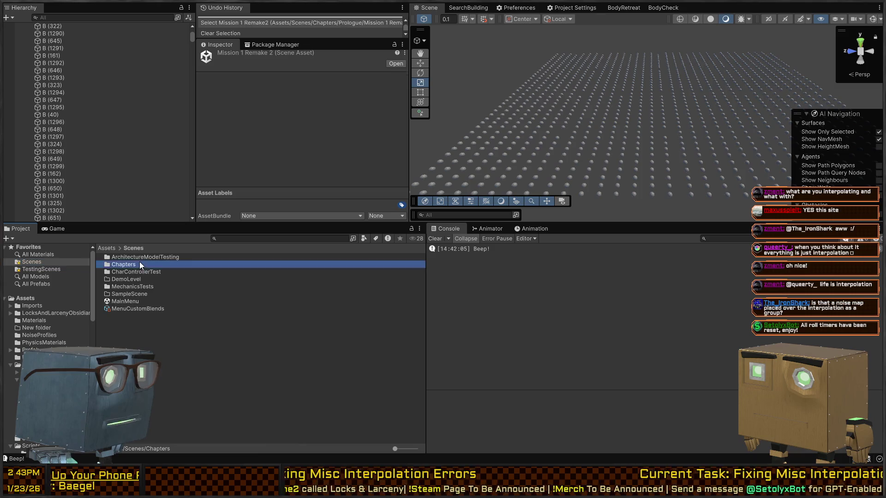
double_click(140, 262)
double_click(131, 259)
left_click(144, 301)
double_click(145, 301)
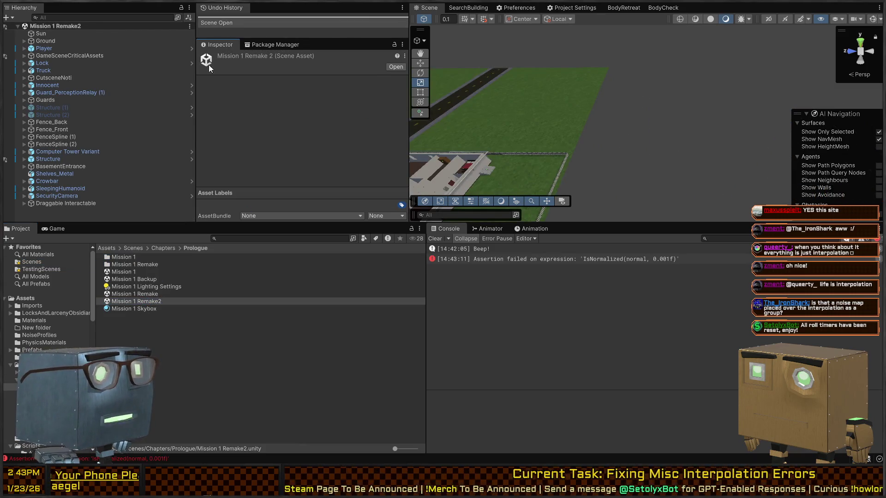
Start playing the mission, steal the crowbar, and walk in through the house's front door.
key("ctrl+p")
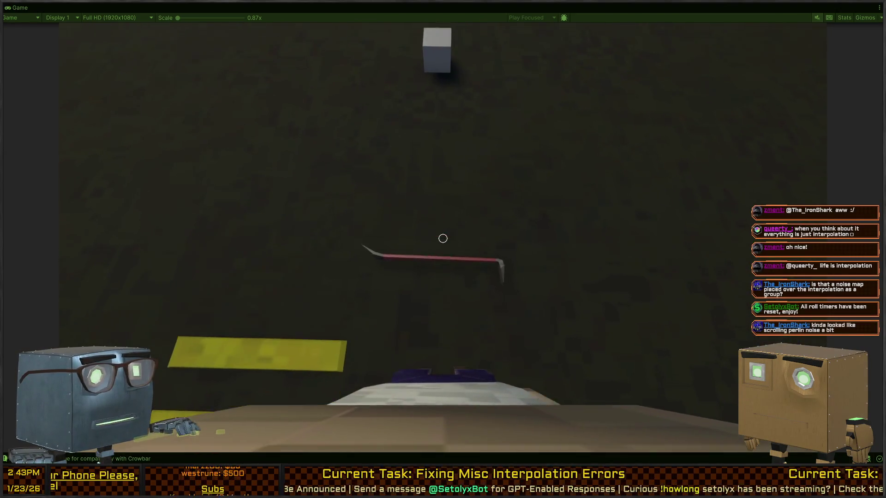
key("f")
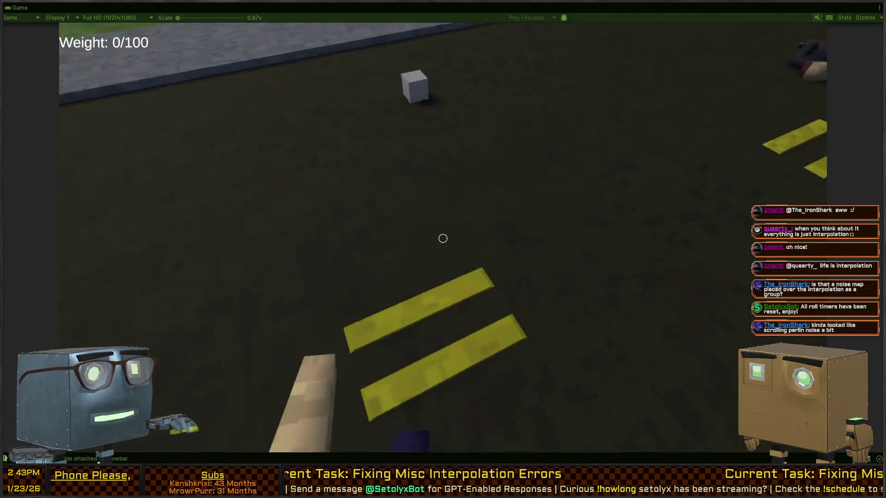
key("w")
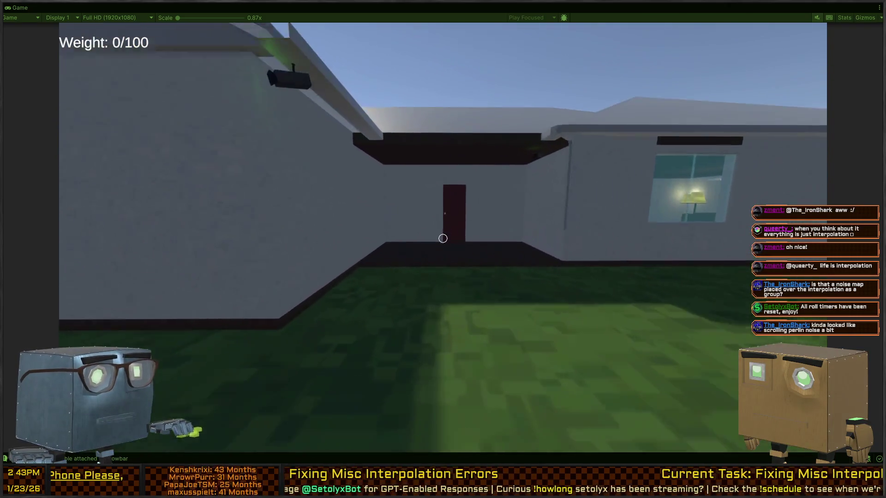
key("w")
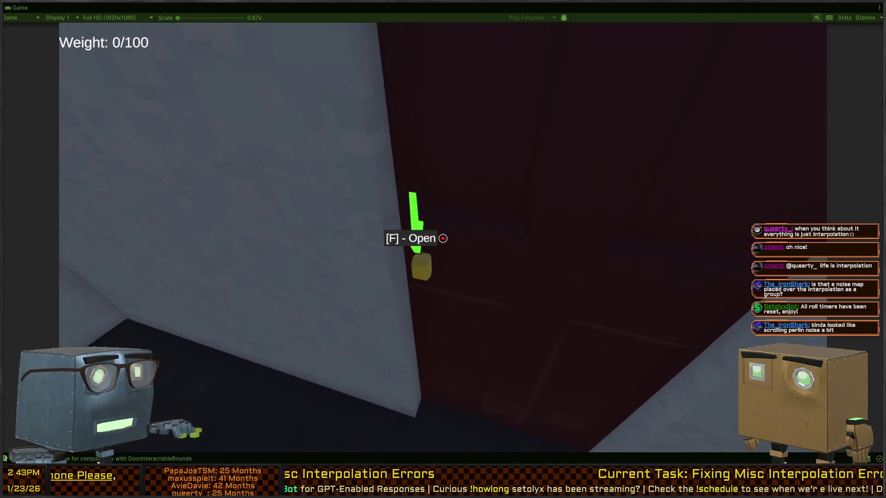
key("f")
Open the red interior door, walk to the lamp room's light switch, and close the door.
key("w")
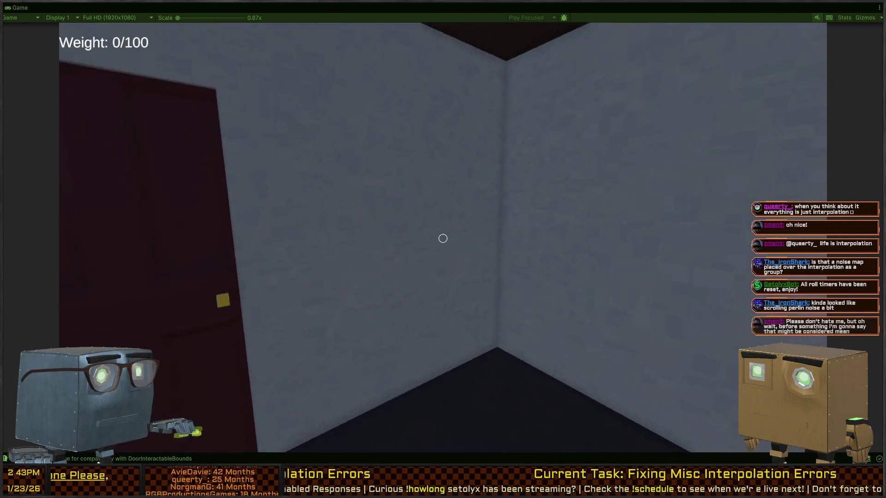
key("f")
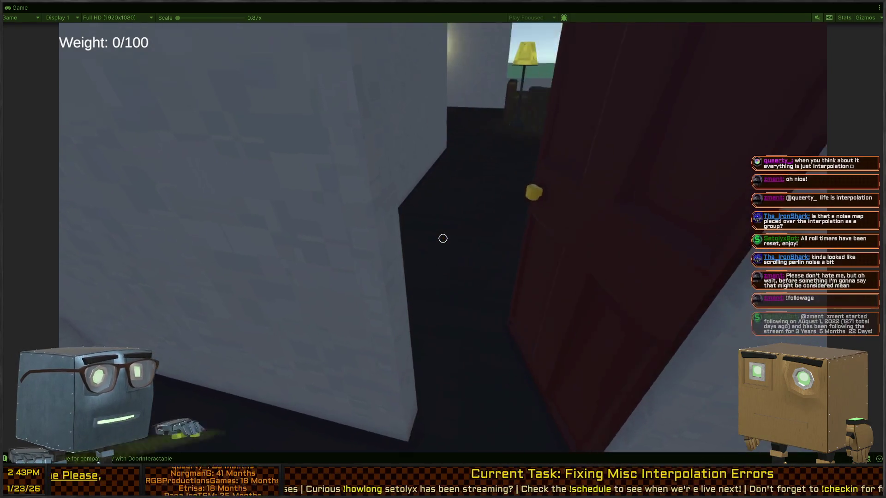
key("w")
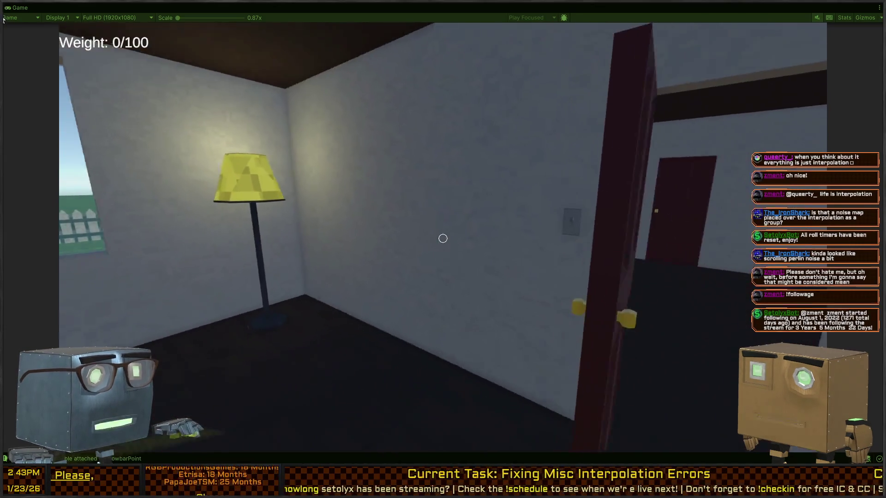
key("w")
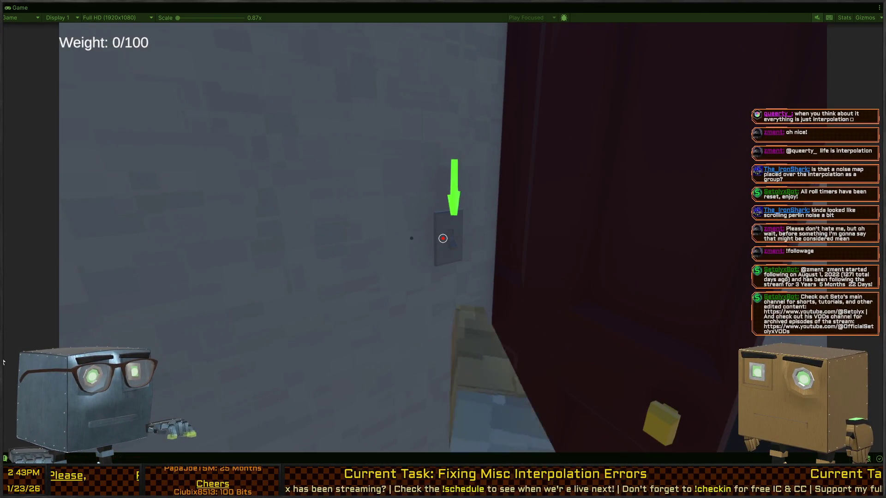
mouse_move(443, 239)
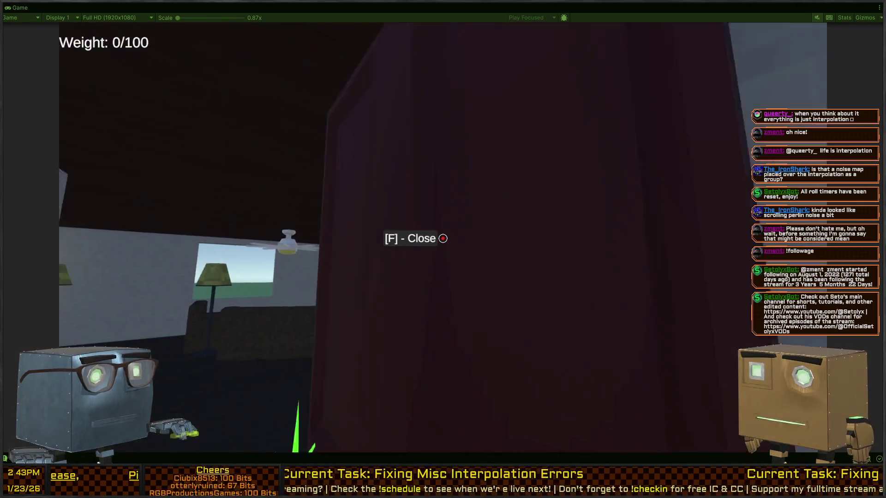
key("f")
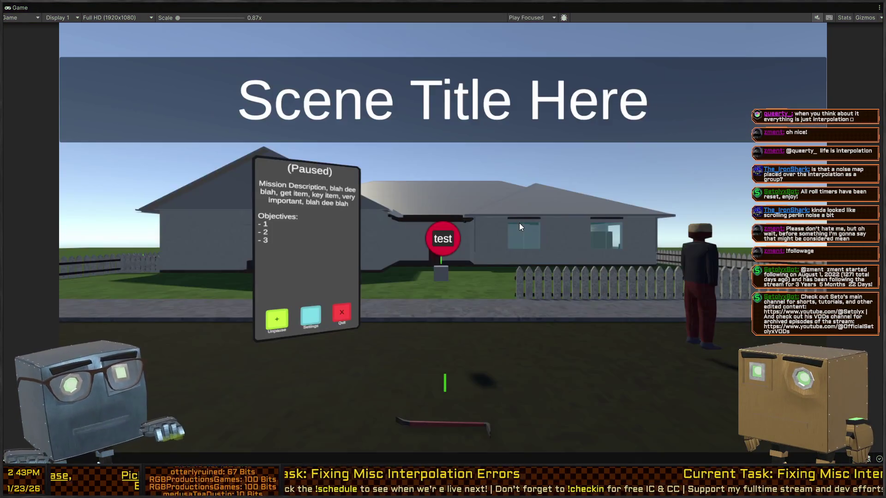
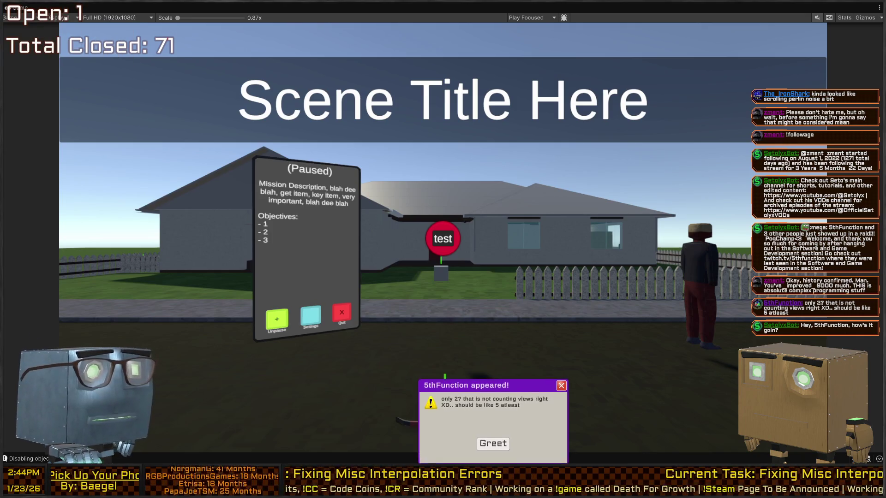
Dismiss the greeting popup, un-maximize the Game view, and bring the Scene camera toward the house.
left_click(494, 444)
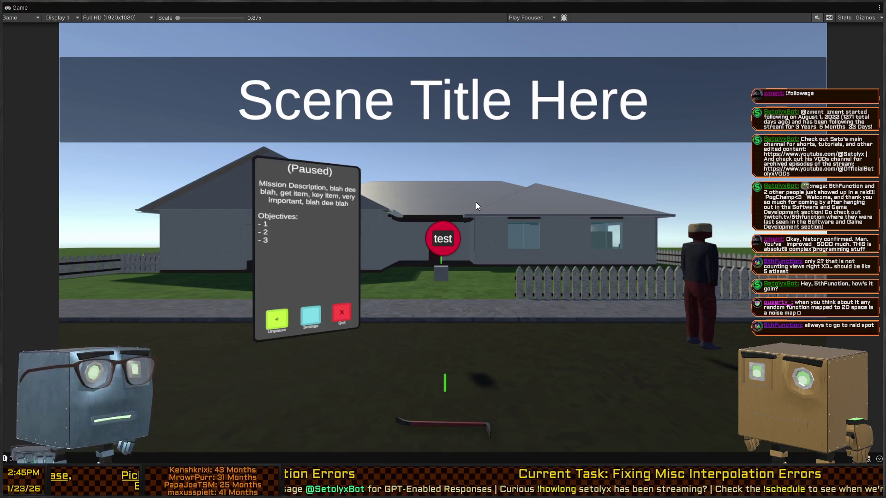
key("shift+space")
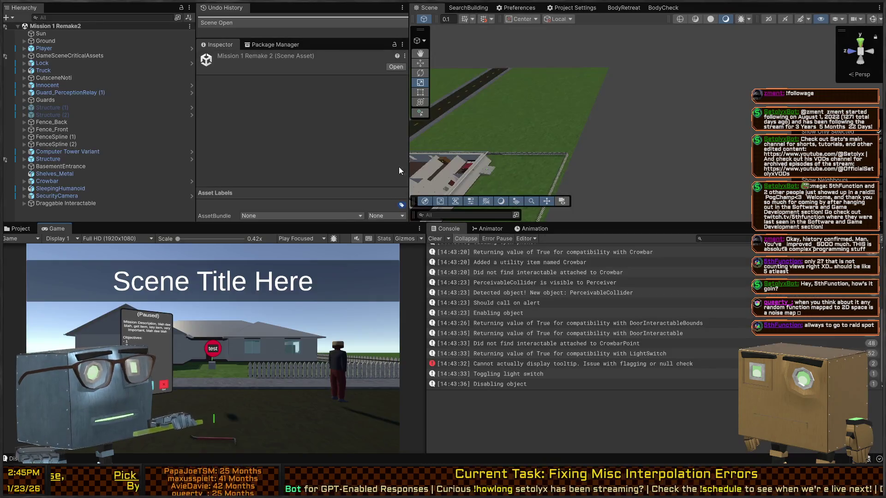
mouse_move(658, 147)
left_mouse_down()
mouse_move(441, 93)
mouse_move(831, 88)
mouse_move(600, 88)
mouse_move(543, 122)
left_mouse_up()
key("w")
key("alt")
key("alt+Tab")
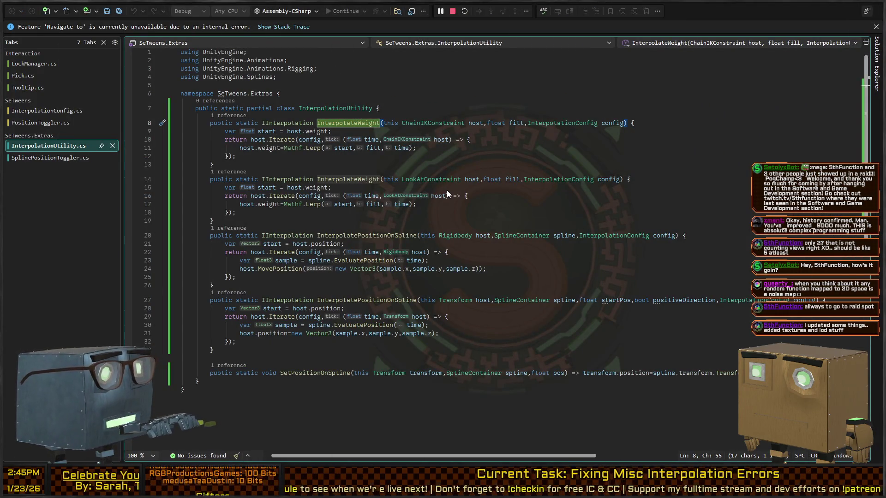
left_click(54, 65)
left_click(523, 209)
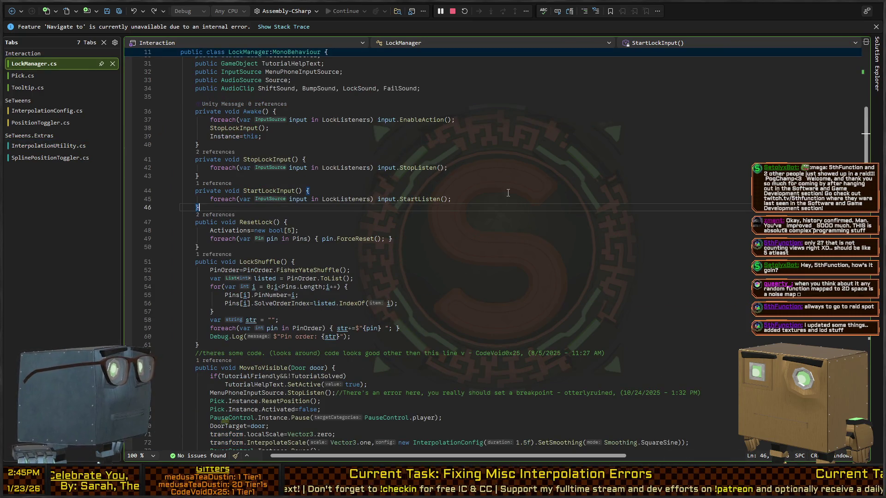
scroll(483, 194, "down", 8)
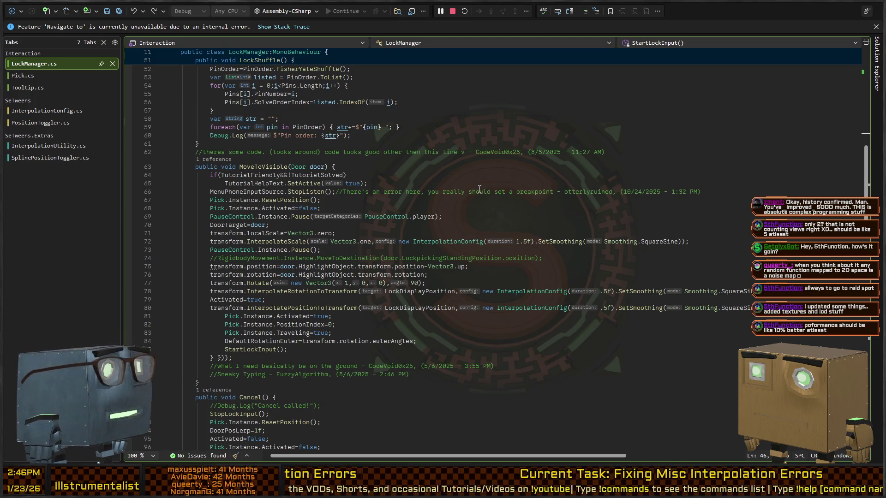
key("alt+Tab")
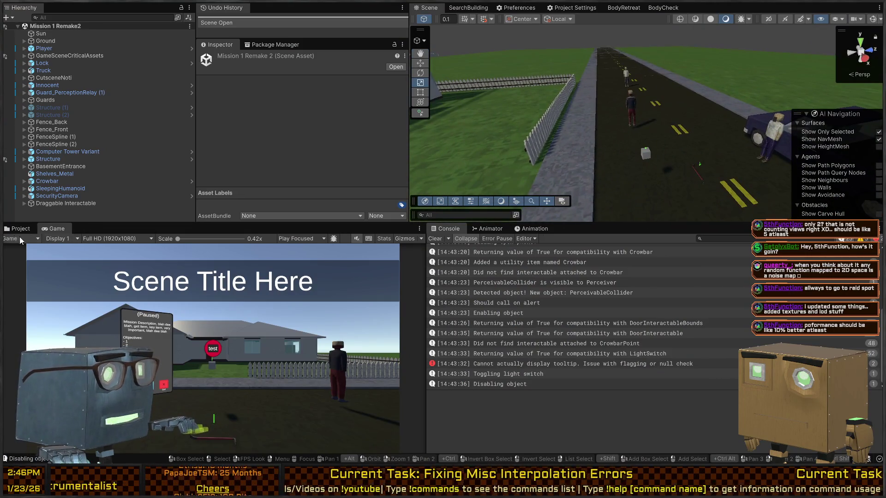
left_click(19, 230)
Open the InterpolationTesting scene from Scenes > MechanicsTests and expand GameObject in the Hierarchy.
left_click(20, 265)
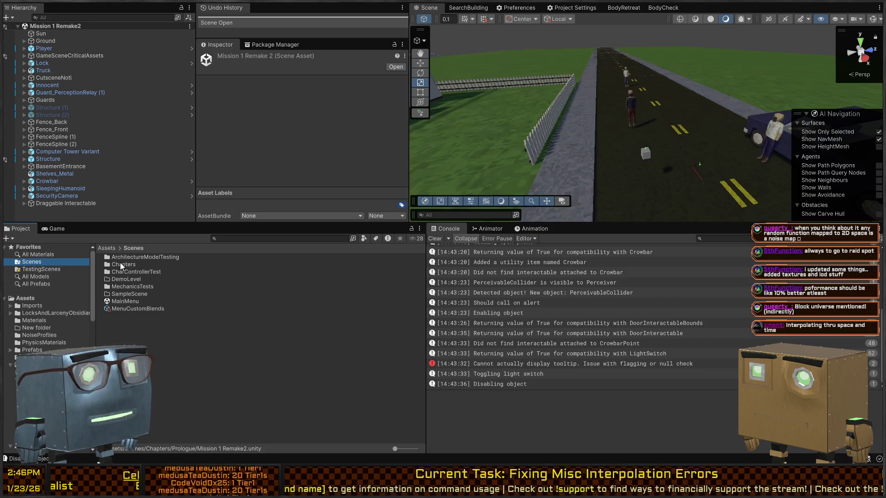
double_click(119, 263)
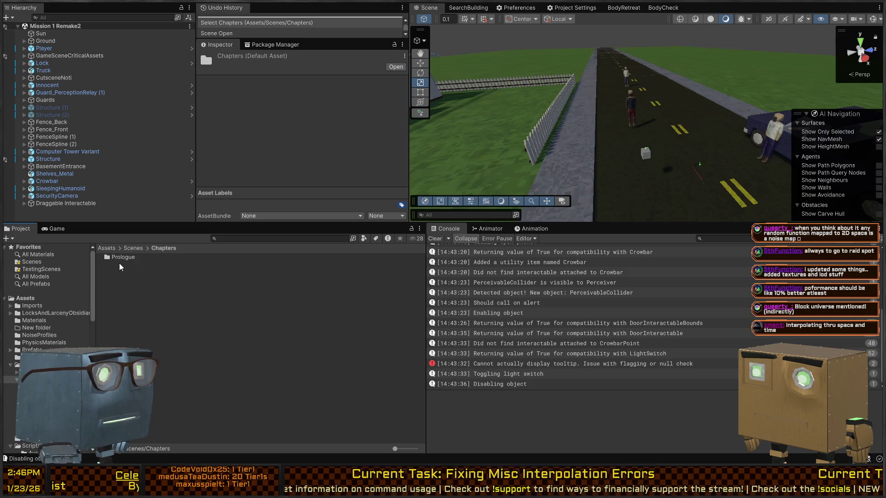
left_click(134, 248)
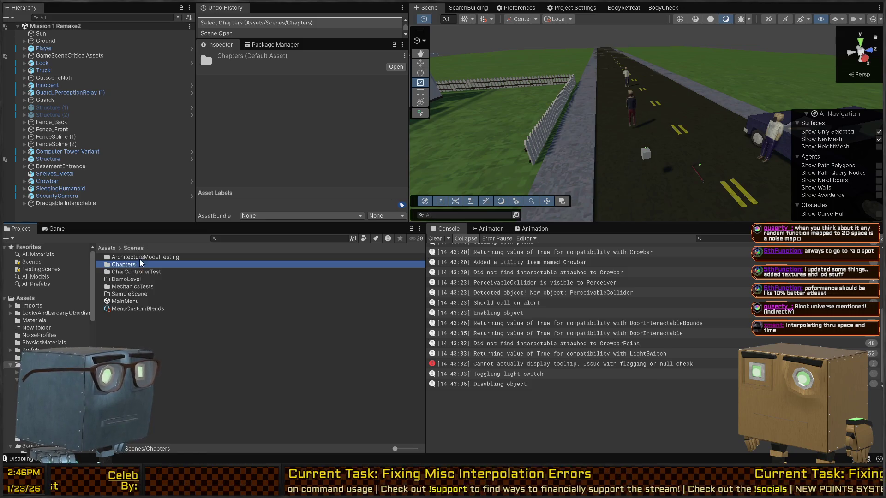
double_click(126, 287)
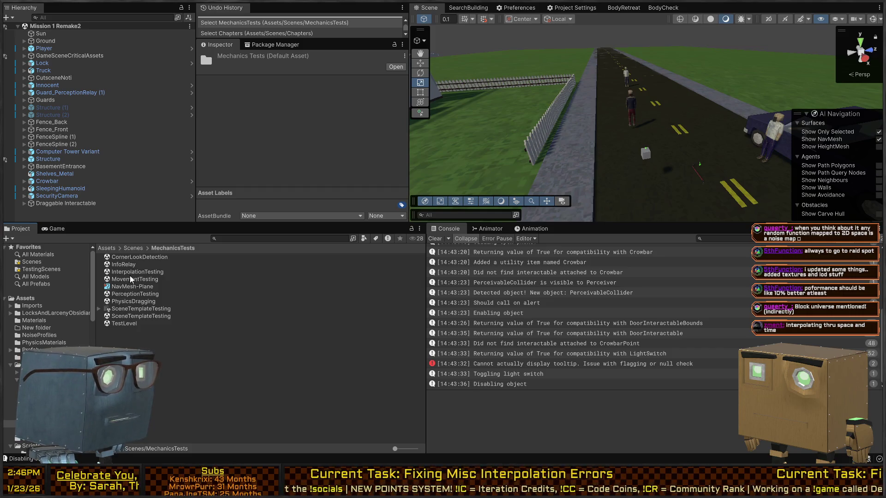
double_click(131, 273)
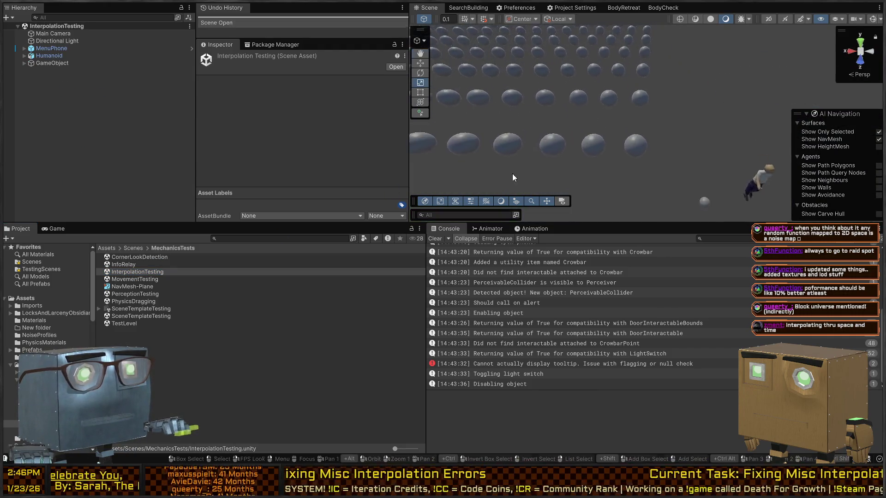
left_click(24, 63)
left_click(44, 77)
Select the single sphere test object B and centre the Scene view on it.
left_click(60, 85)
left_click_drag(189, 33, 184, 128)
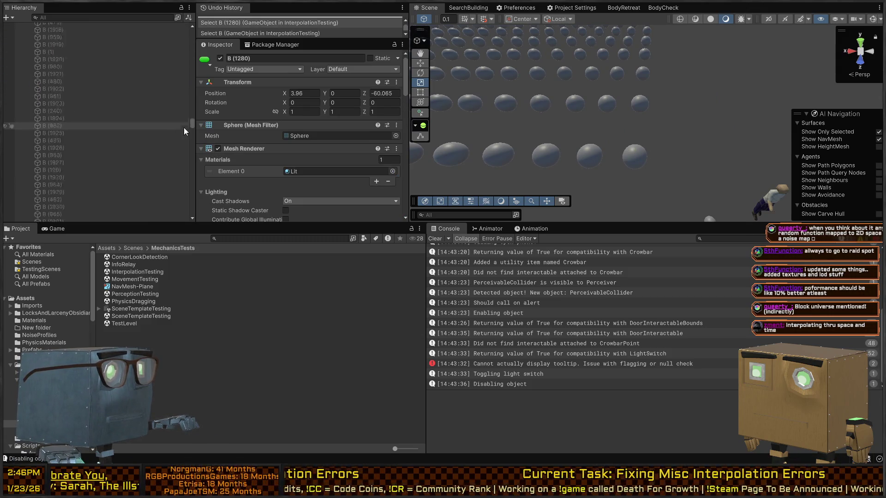
scroll(66, 118, "up", 10)
left_click(63, 122, "shift")
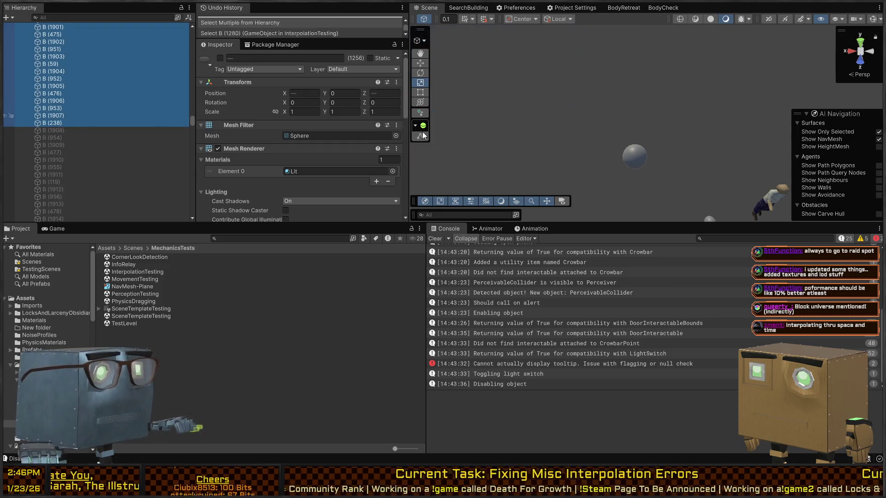
left_click(635, 157)
left_click_drag(528, 118, 489, 86)
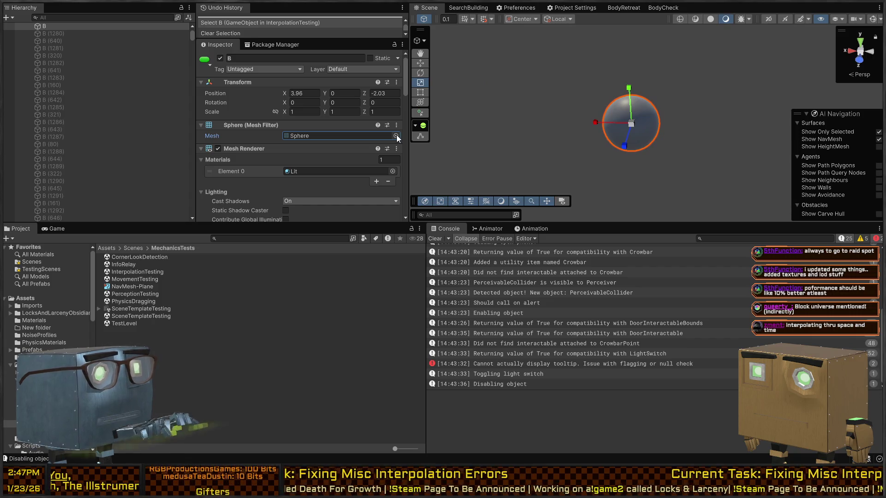
Change B's Mesh Filter to the standard Cube mesh and run the scene in Play mode.
key("Down")
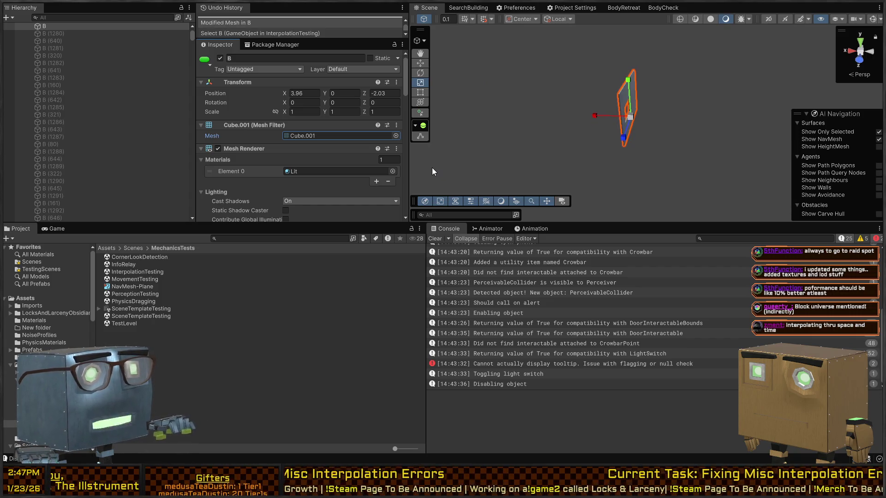
mouse_move(448, 162)
left_mouse_down()
mouse_move(613, 103)
mouse_move(475, 101)
left_mouse_up()
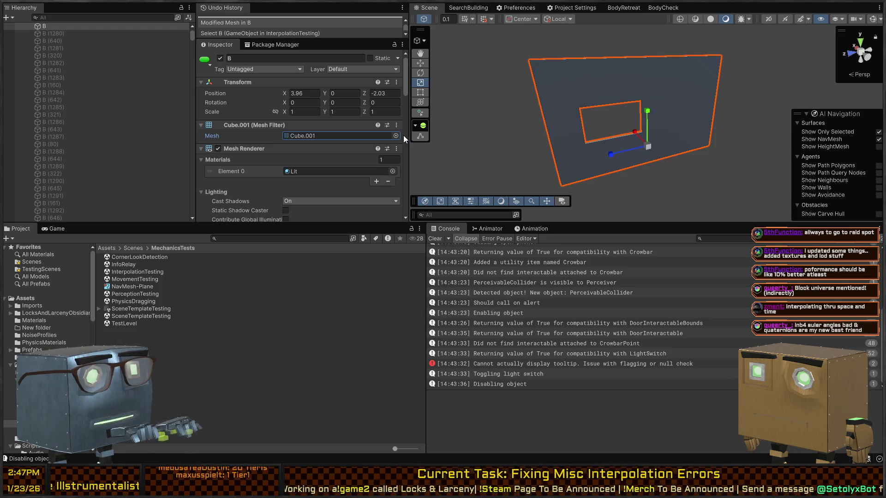
key("ctrl+z")
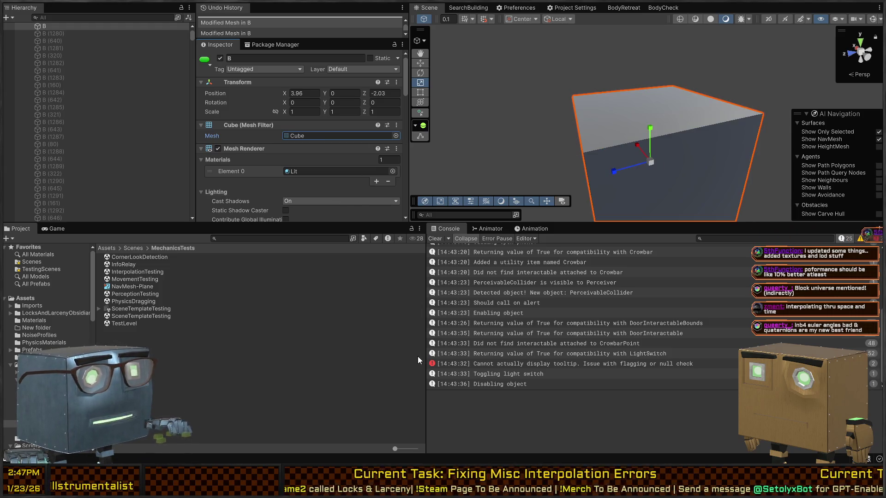
left_click_drag(558, 88, 616, 107)
scroll(275, 157, "down", 10)
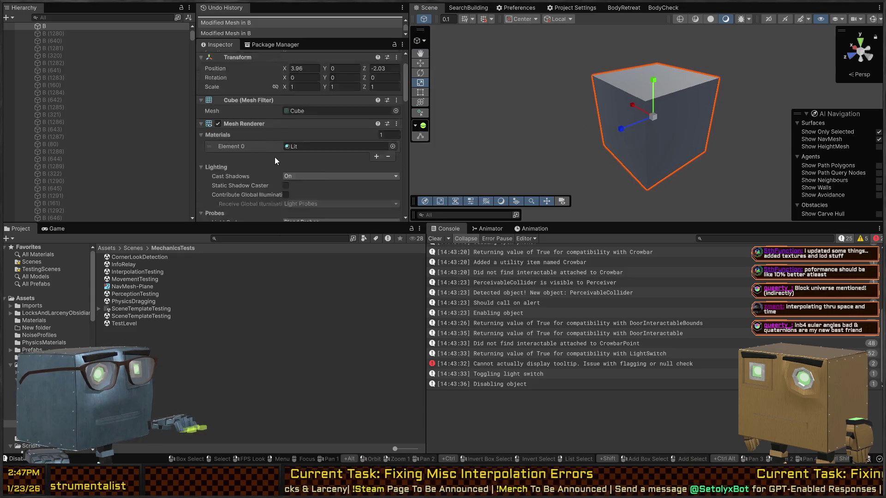
scroll(258, 129, "up", 2)
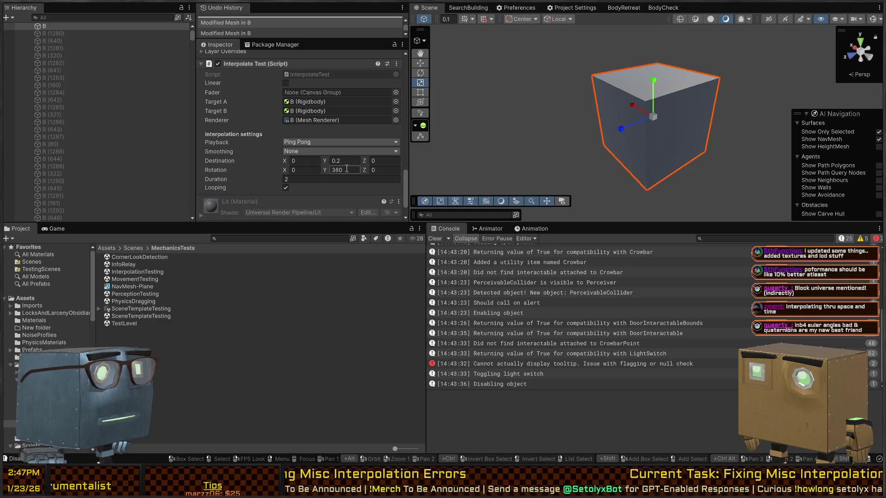
key("ctrl+p")
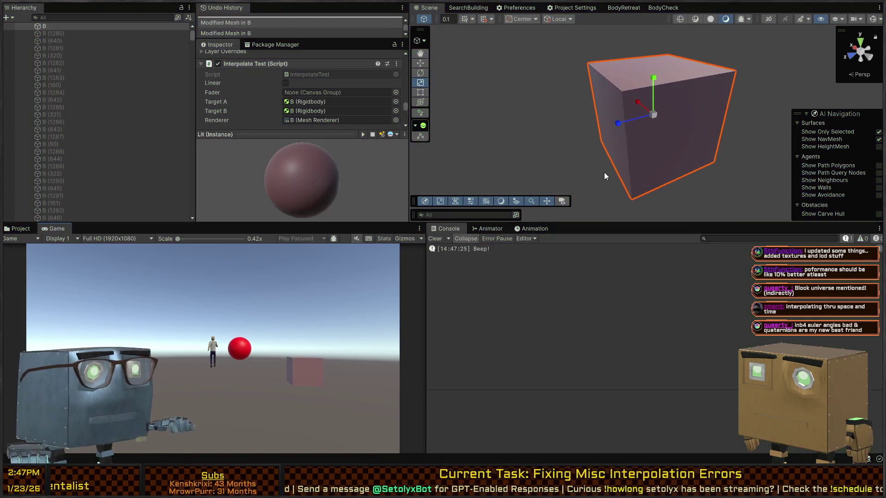
key("ctrl+p")
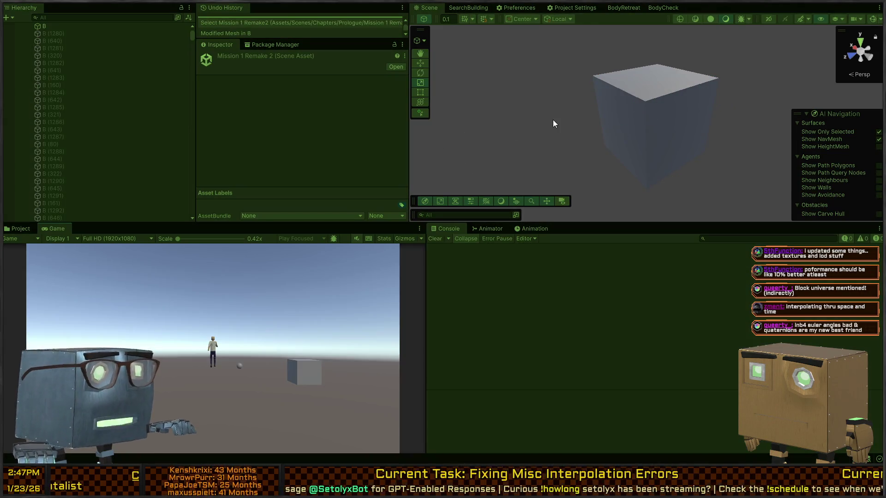